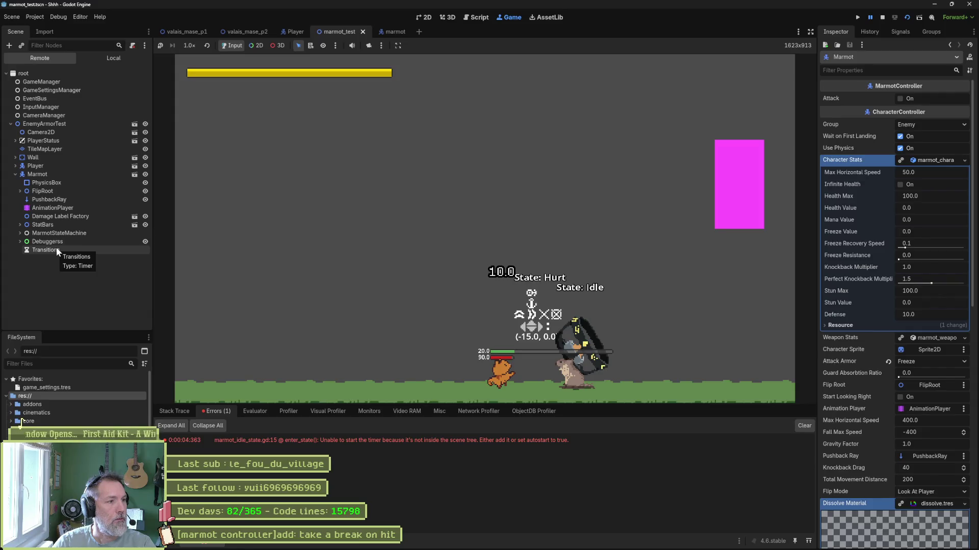
pyautogui.click(20, 233)
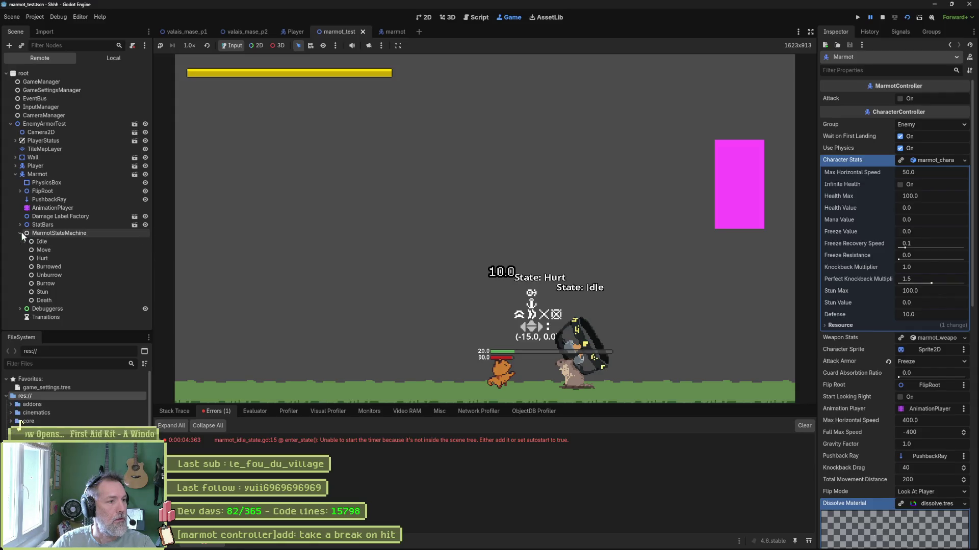
pyautogui.click(25, 241)
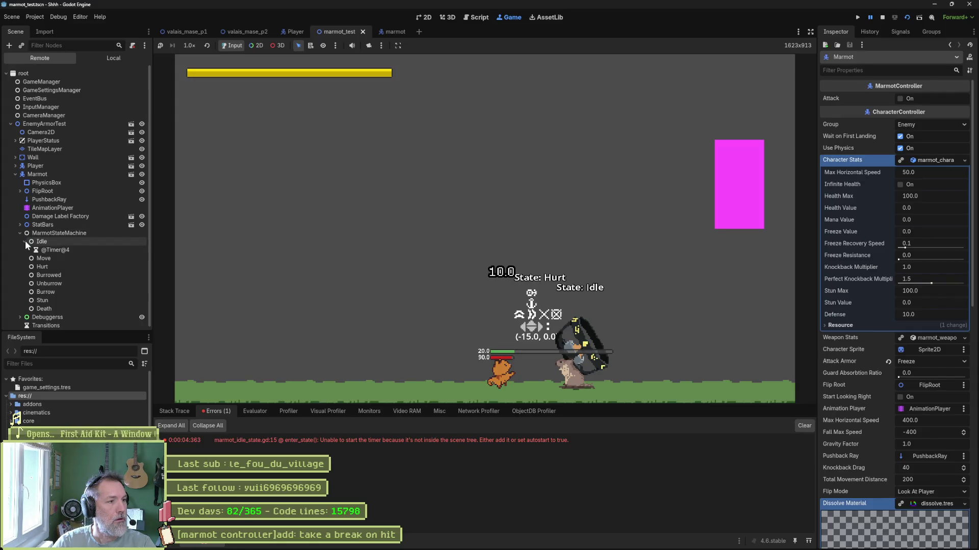
pyautogui.click(55, 252)
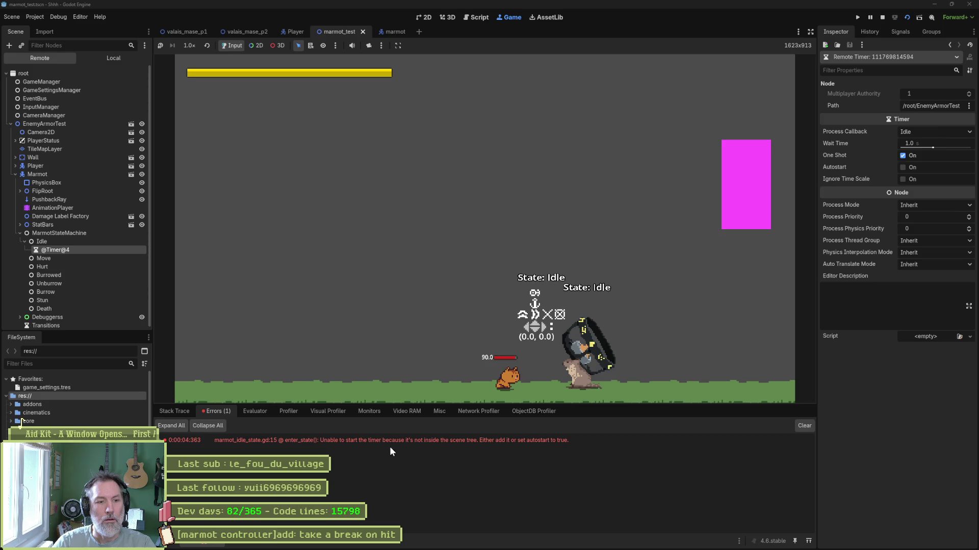
pyautogui.click(882, 16)
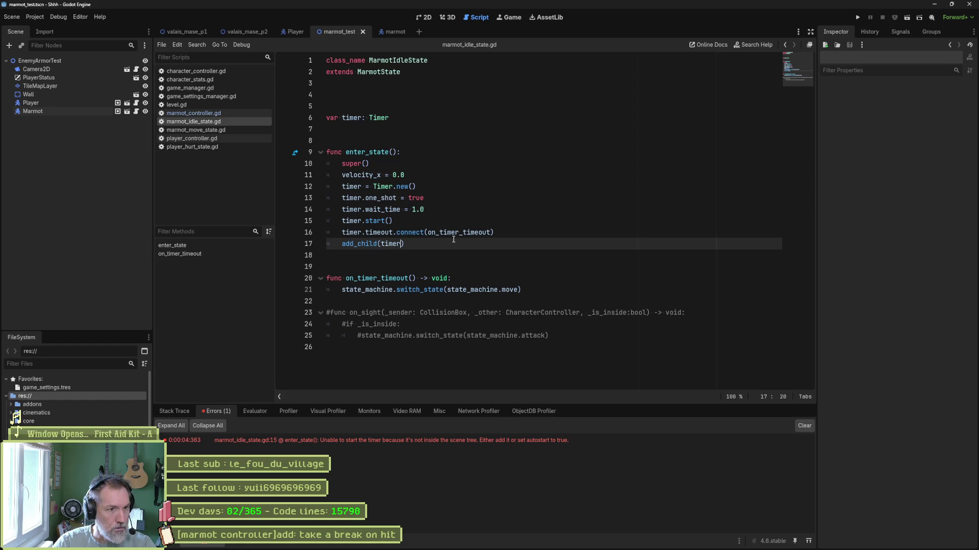
# - Move add_child(timer) directly under timer = Timer.new(), save, and run the current scene
pyautogui.press('End')
pyautogui.hotkey('alt', 'Up')
pyautogui.hotkey('alt', 'Up')
pyautogui.hotkey('alt', 'Up')
pyautogui.hotkey('alt', 'Up')
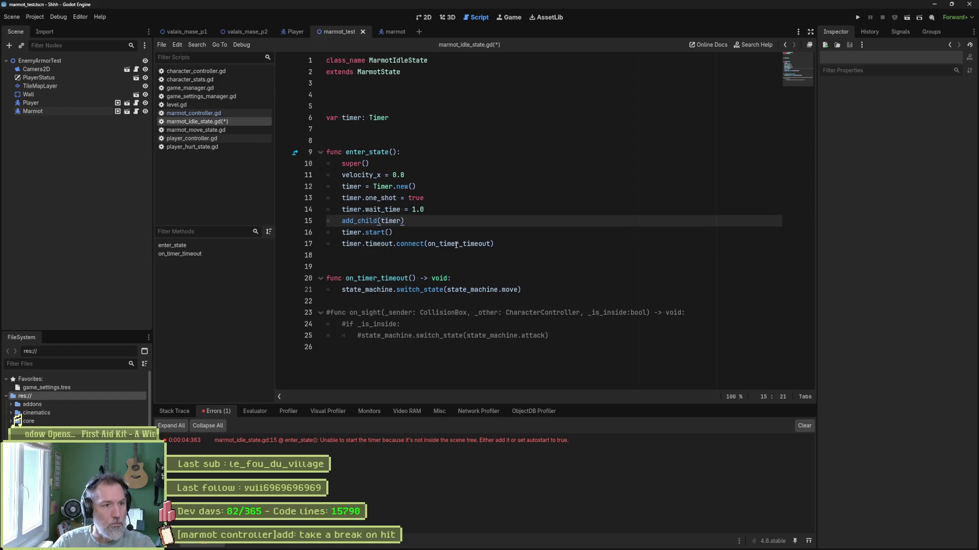
pyautogui.hotkey('ctrl', 's')
pyautogui.press('F6')
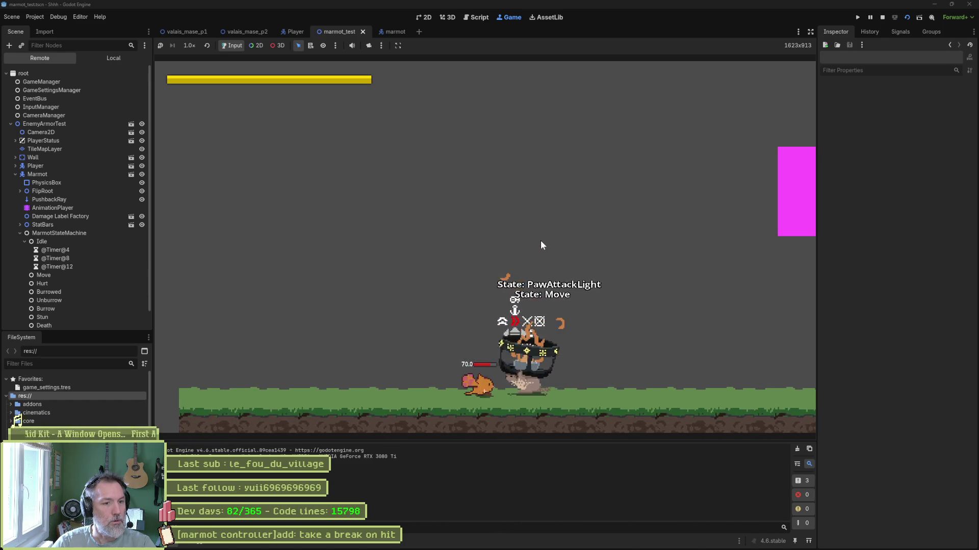
pyautogui.press('F8')
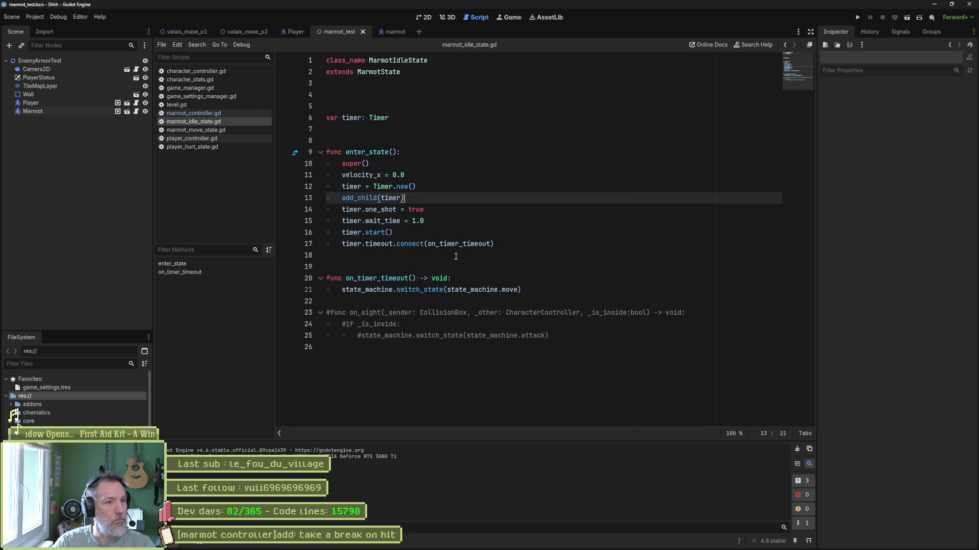
# - Insert 'if not timer:' after the velocity reset and indent the timer setup lines under it
pyautogui.click(436, 178)
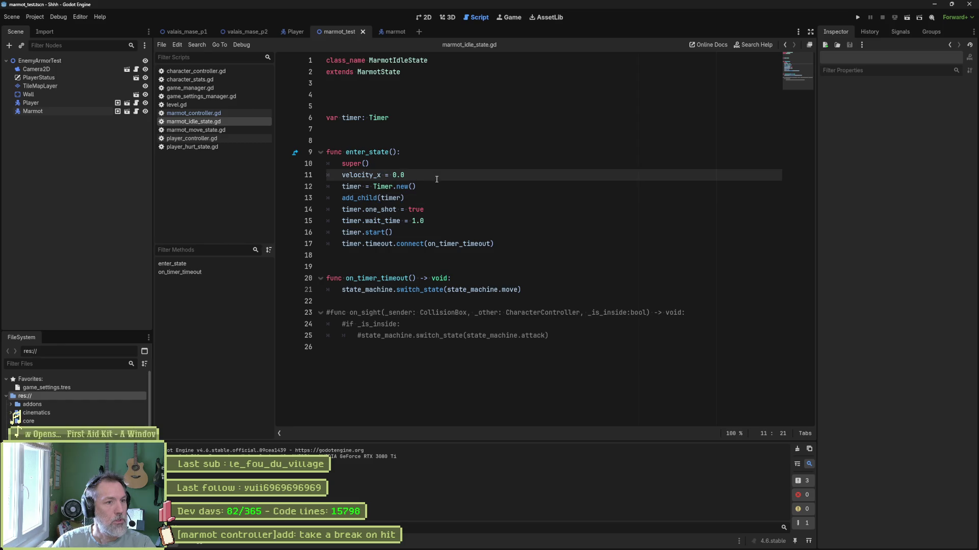
pyautogui.press('Return')
pyautogui.write('if not timer:')
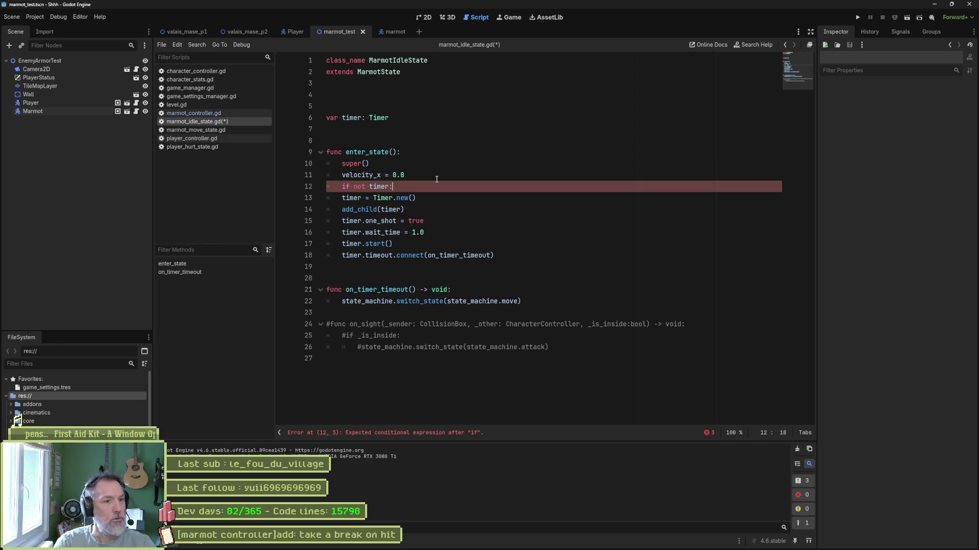
pyautogui.hotkey('shift', 'Down')
pyautogui.hotkey('shift', 'Down')
pyautogui.hotkey('shift', 'Down')
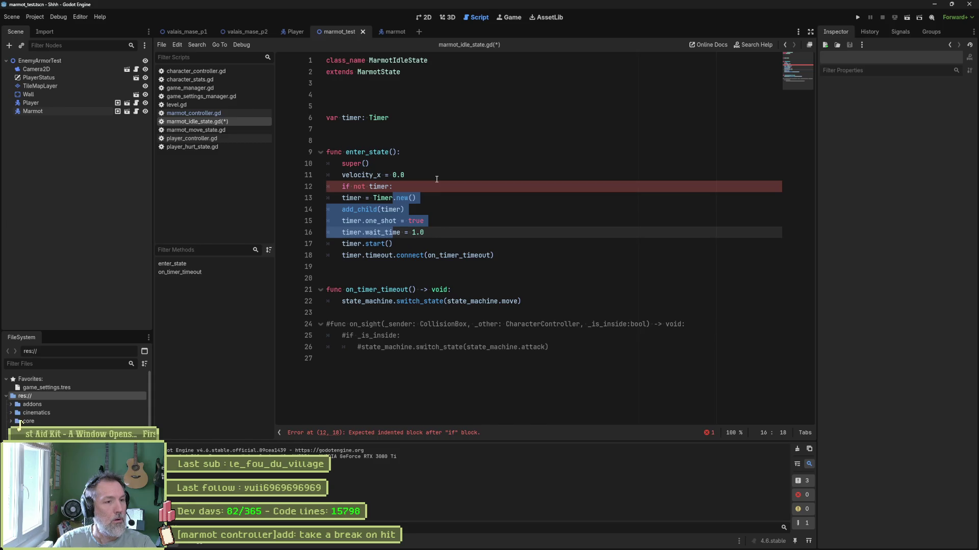
pyautogui.press('Tab')
pyautogui.press('Right')
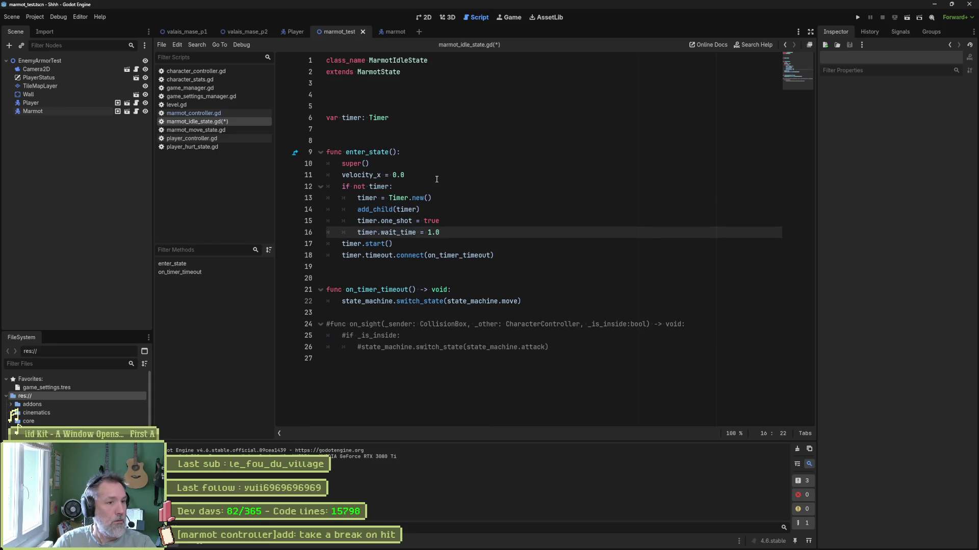
# - Add blank lines before the if block and before timer.start(), then save the script
pyautogui.press('Up')
pyautogui.press('Up')
pyautogui.press('Up')
pyautogui.press('Return')
pyautogui.press('Down')
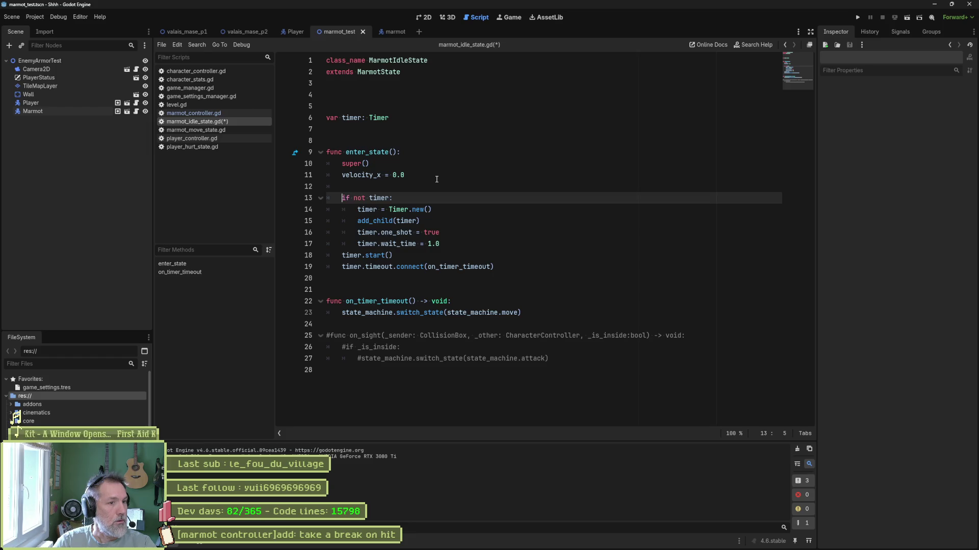
pyautogui.press('Down')
pyautogui.press('Down')
pyautogui.press('Down')
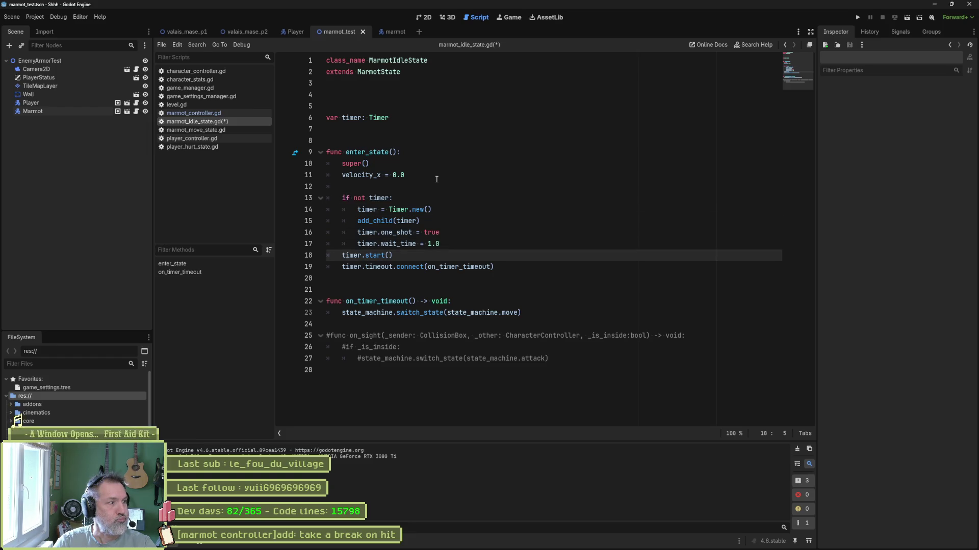
pyautogui.press('Return')
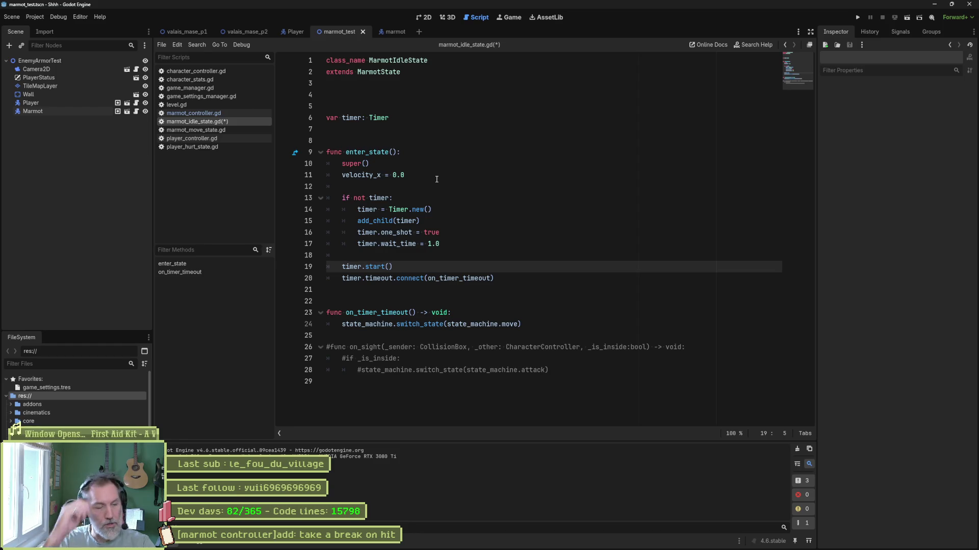
pyautogui.hotkey('ctrl', 's')
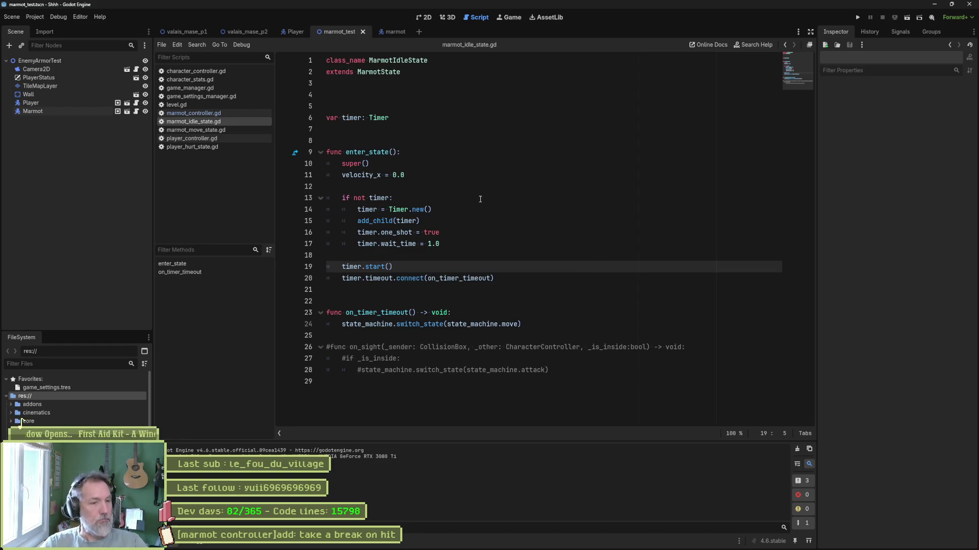
pyautogui.click(460, 337)
# - Delete the commented-out on_sight function and change timer.wait_time from 1.0 to duration
pyautogui.hotkey('ctrl', 'shift', 'End')
pyautogui.press('Delete')
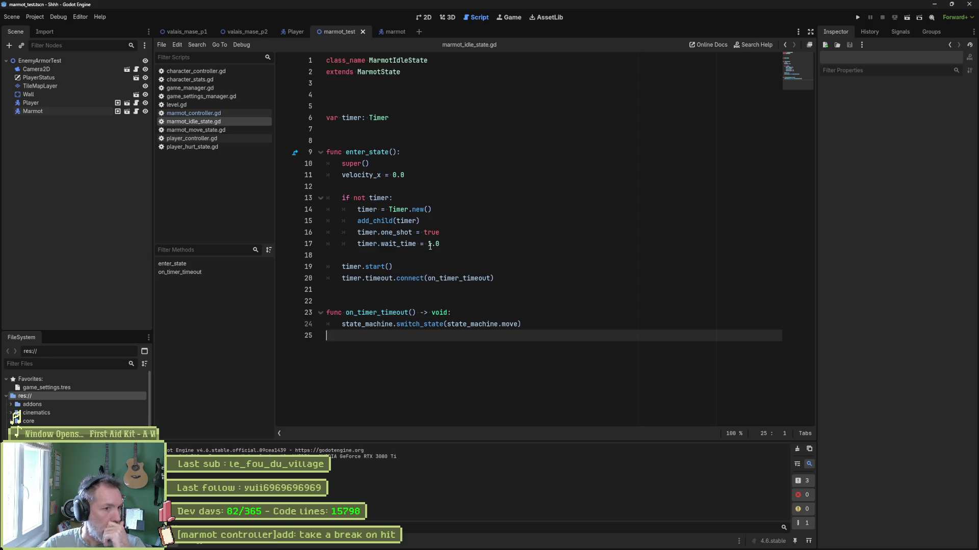
pyautogui.moveTo(429, 245); pyautogui.dragTo(439, 244)
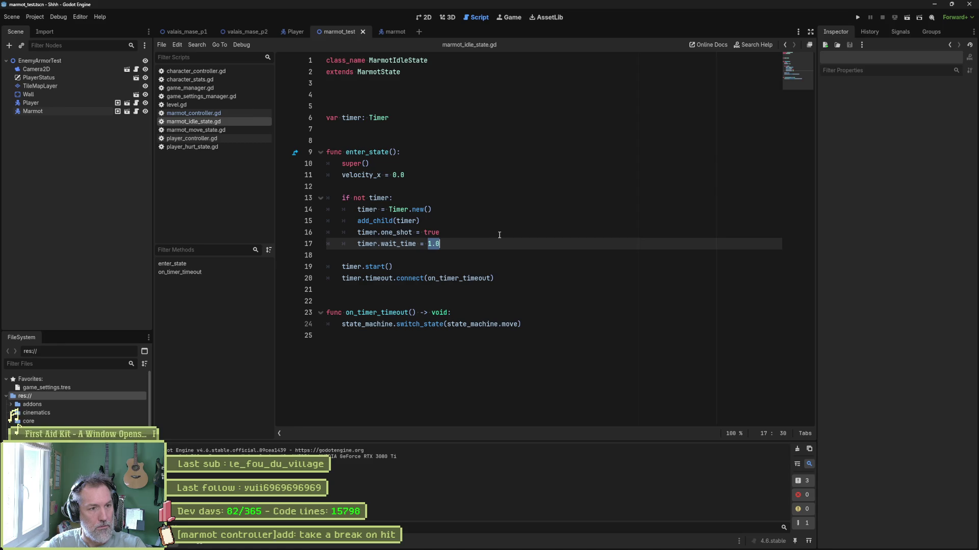
pyautogui.write('duration')
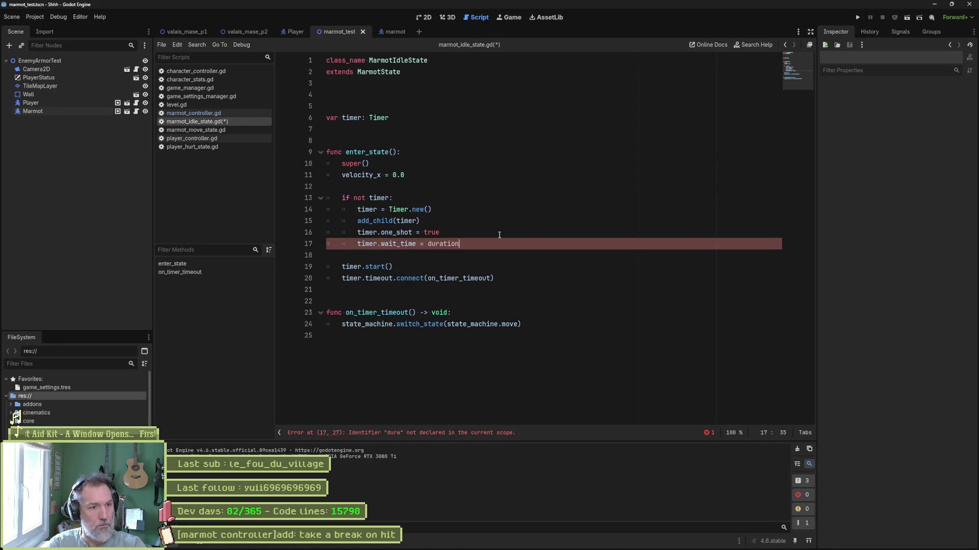
pyautogui.press('Escape')
pyautogui.press('Up')
pyautogui.press('Up')
pyautogui.press('Up')
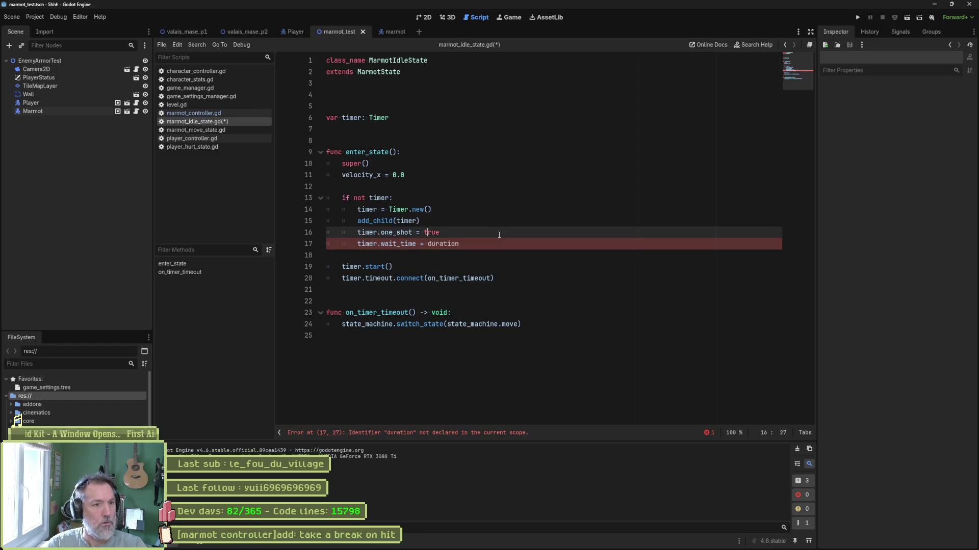
pyautogui.press('Up')
pyautogui.press('Up')
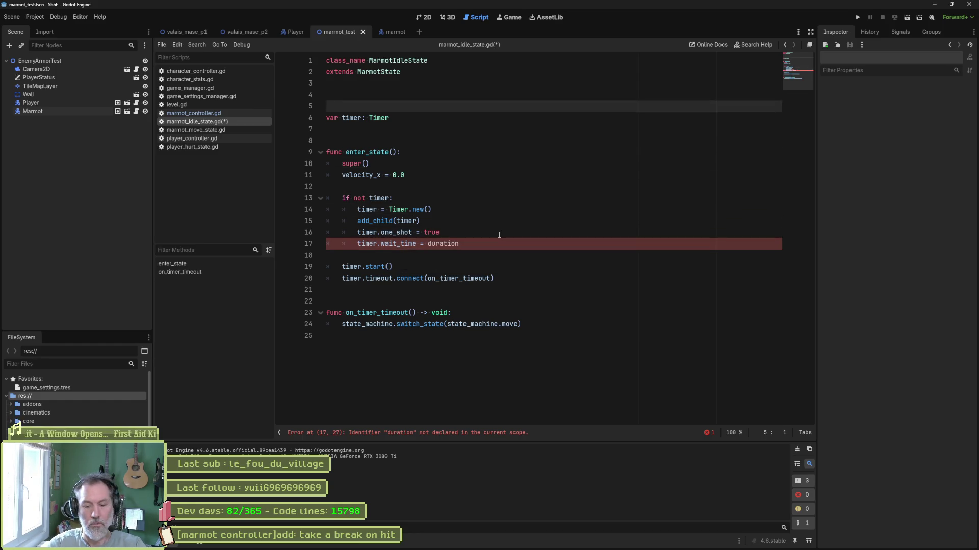
pyautogui.press('Return')
pyautogui.write('@export va')
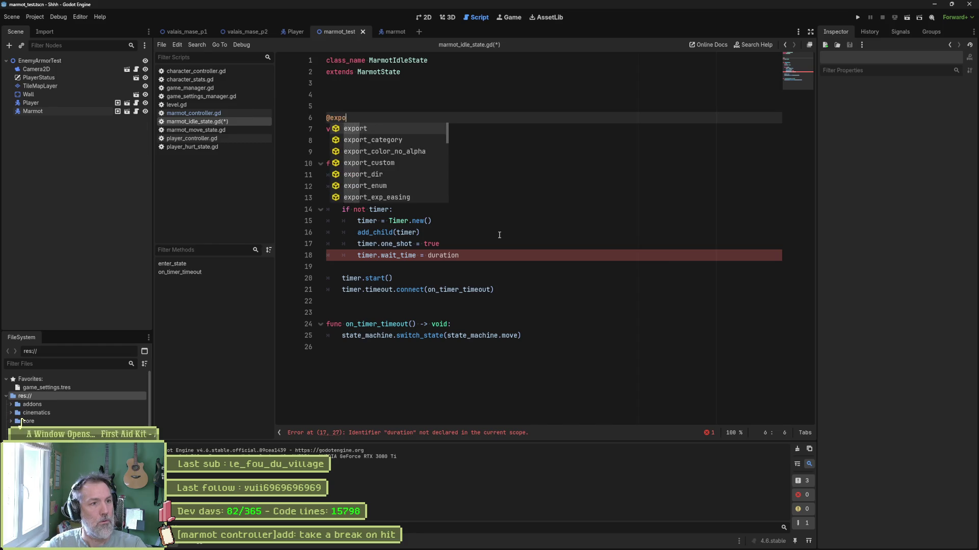
pyautogui.write('r duration ')
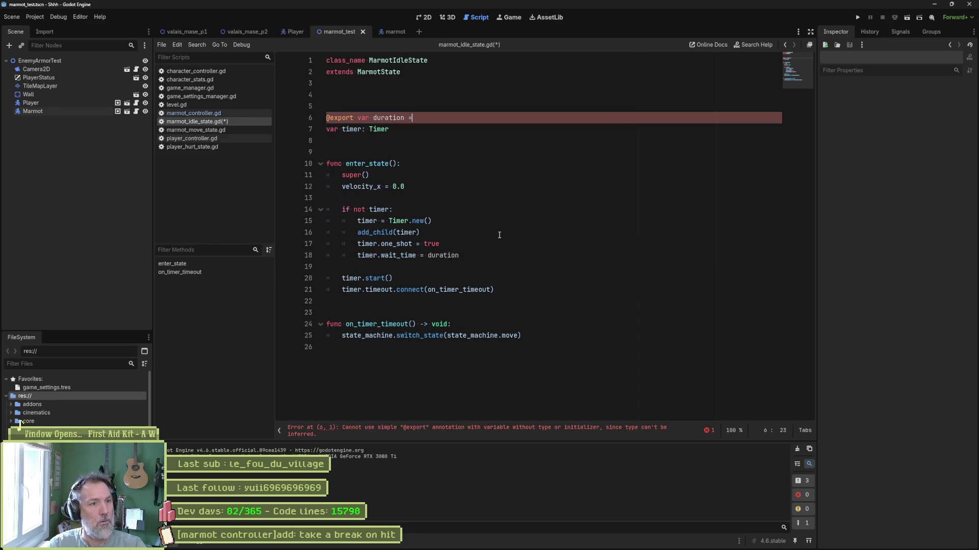
pyautogui.write(':= ')
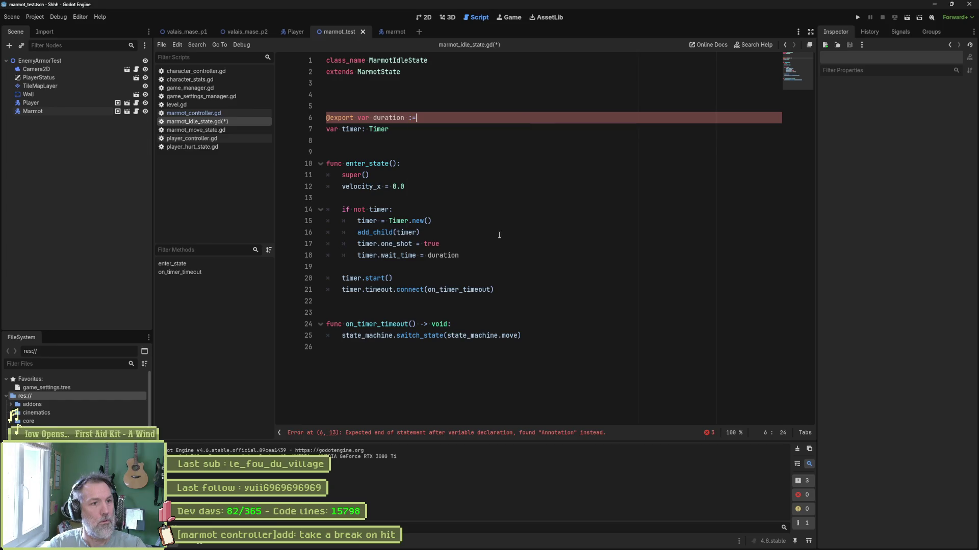
pyautogui.write('1.0')
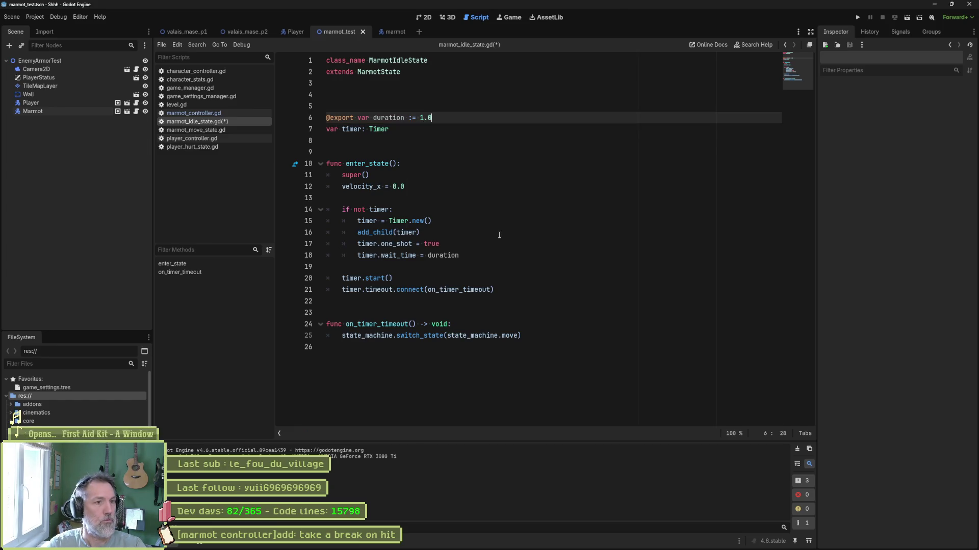
pyautogui.hotkey('ctrl', 's')
pyautogui.press('Return')
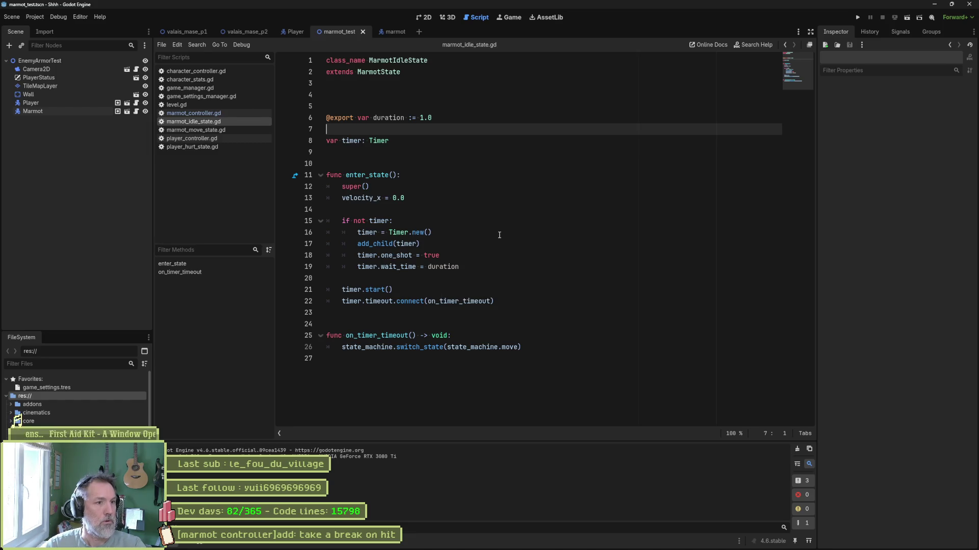
pyautogui.press('Down')
pyautogui.press('Down')
pyautogui.press('Return')
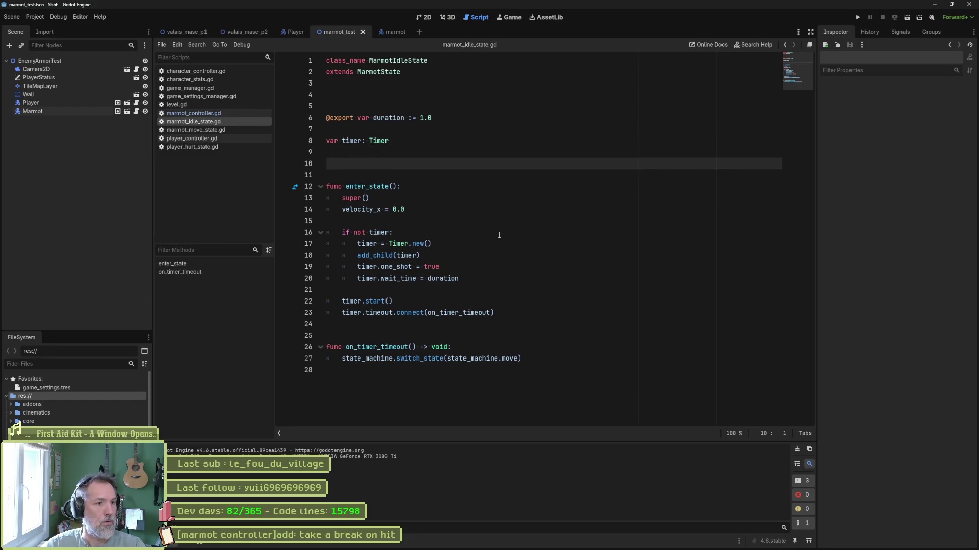
pyautogui.hotkey('ctrl', 'k')
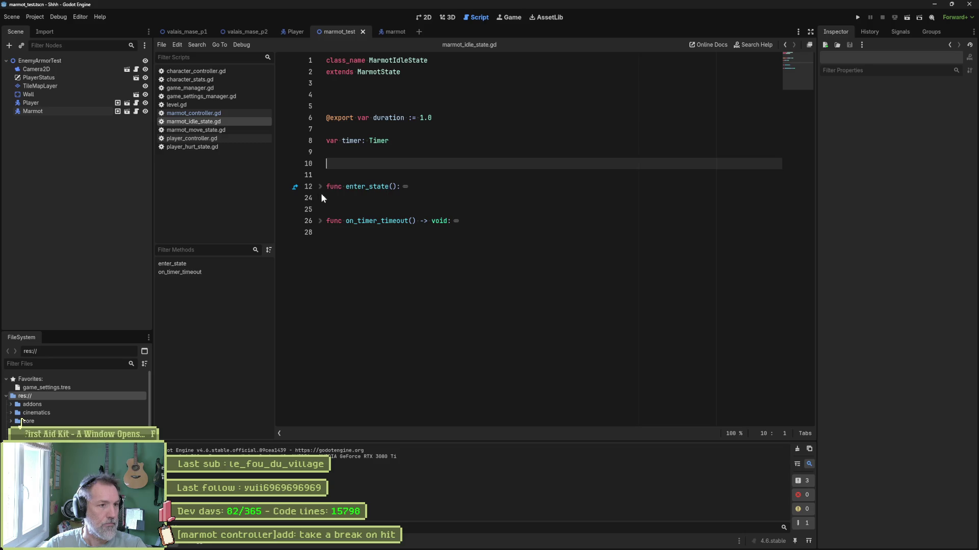
# - Rename on_timer_timeout to _on_timer_timeout in the connect call and function definition, save, and run
pyautogui.click(321, 187)
pyautogui.click(435, 313)
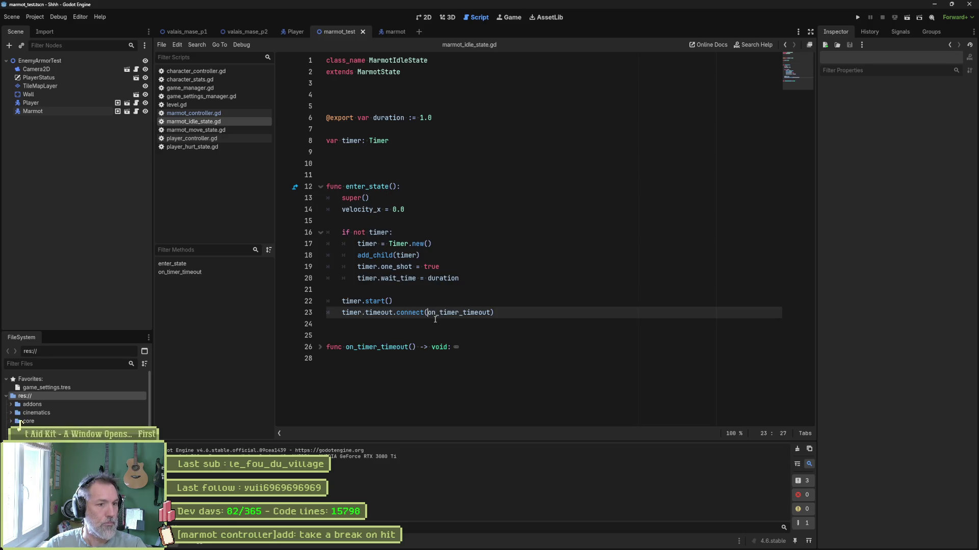
pyautogui.write('_')
pyautogui.press('Down')
pyautogui.press('Down')
pyautogui.press('Down')
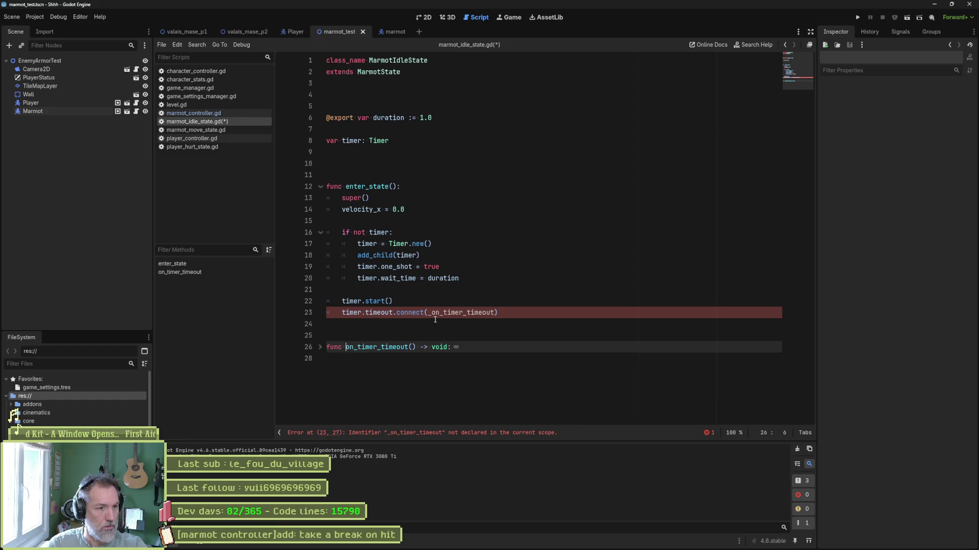
pyautogui.write('_')
pyautogui.hotkey('ctrl', 's')
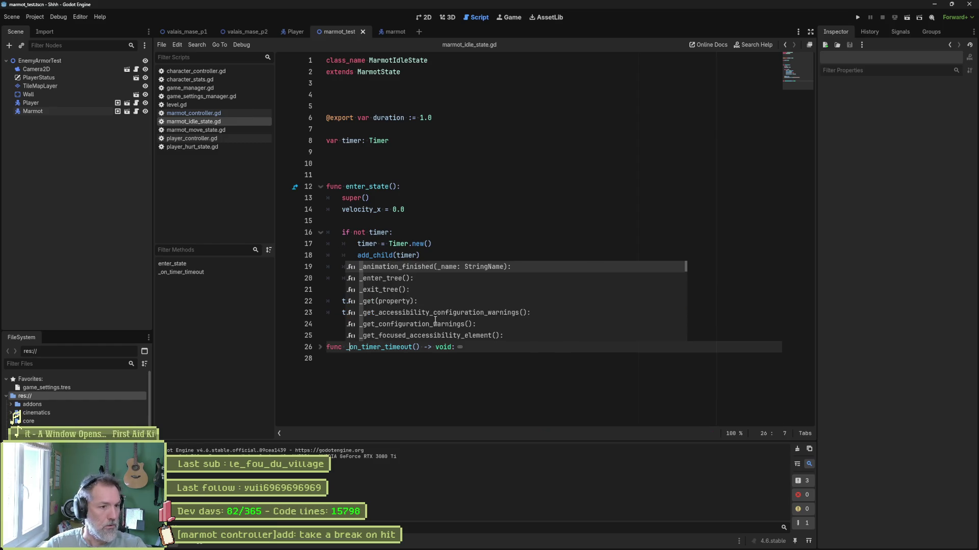
pyautogui.click(451, 391)
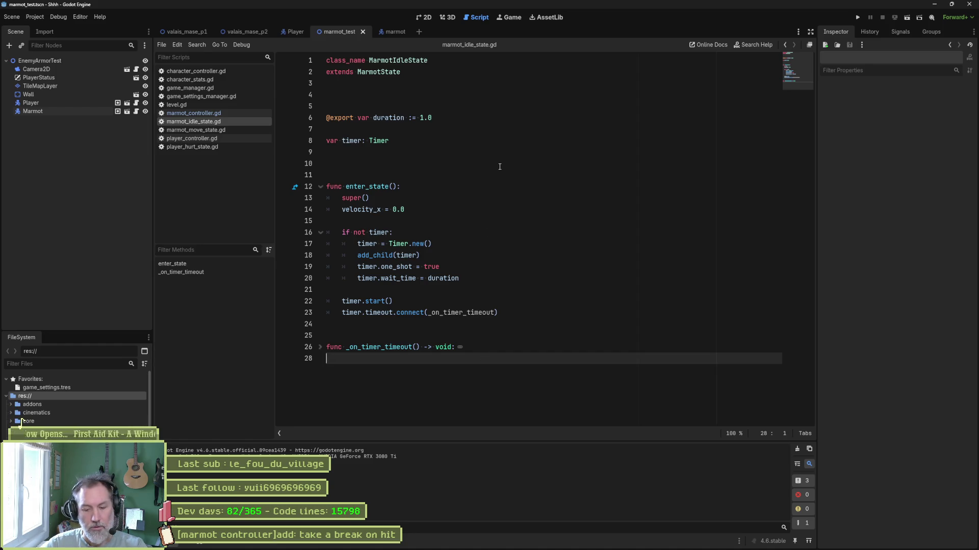
pyautogui.press('F6')
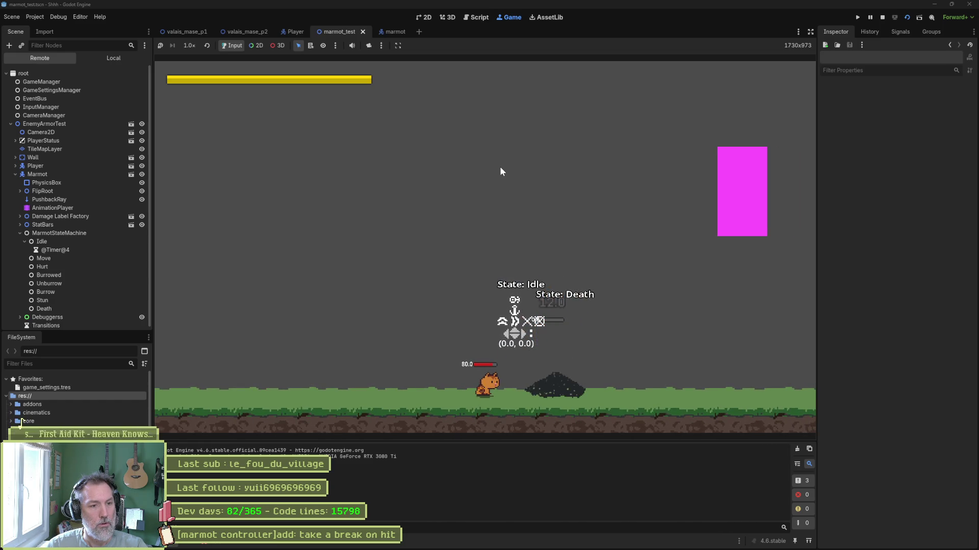
# - Stop the marmot idle play-test and return to the script with the Errors panel
pyautogui.press('F8')
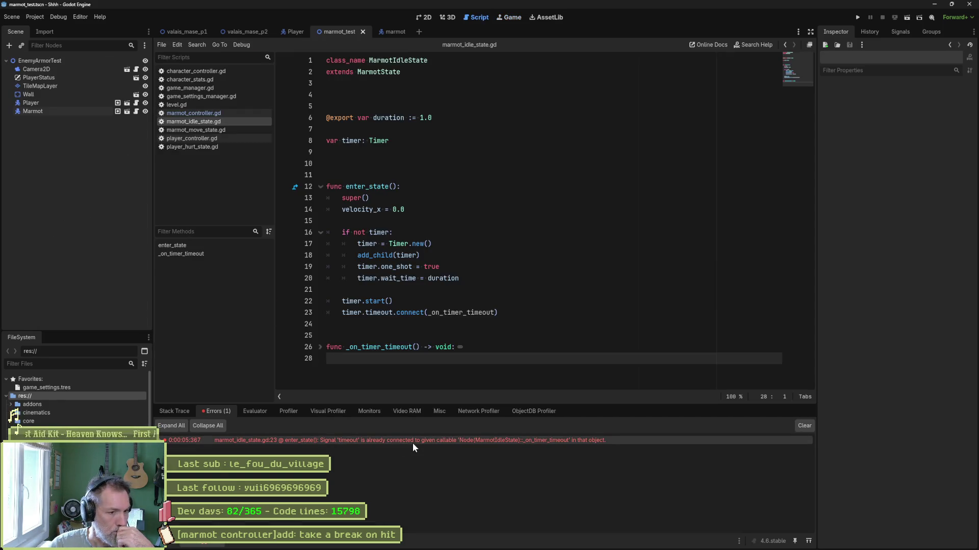
# - Nest the timeout connect line inside the if not timer block above timer.start(), save, and open the marmot scene
pyautogui.moveTo(412, 444)
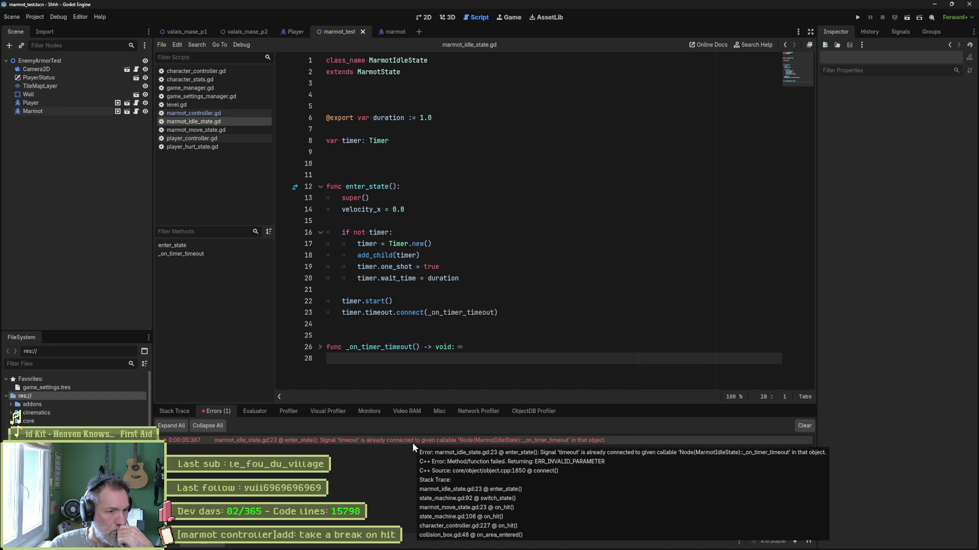
pyautogui.doubleClick(412, 442)
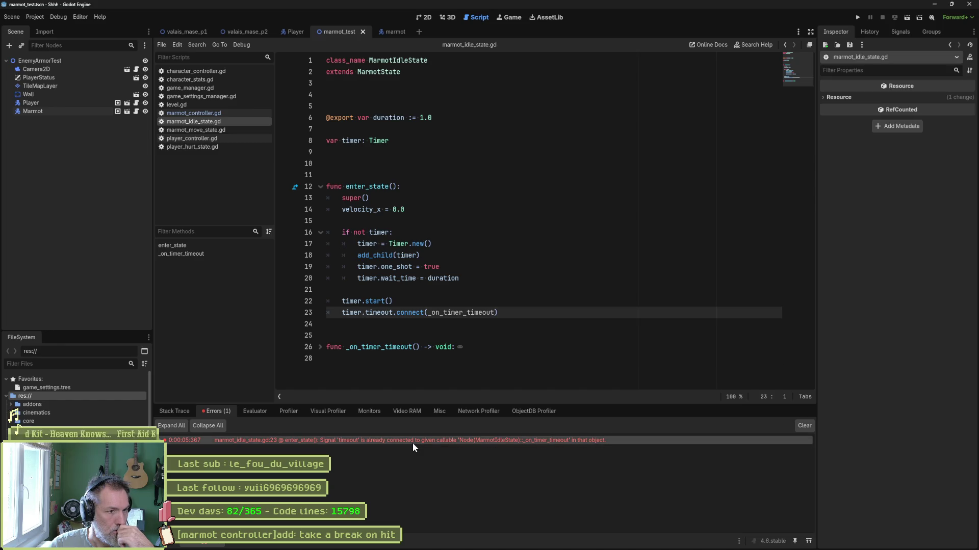
pyautogui.click(513, 311)
pyautogui.hotkey('alt', 'Up')
pyautogui.hotkey('alt', 'Up')
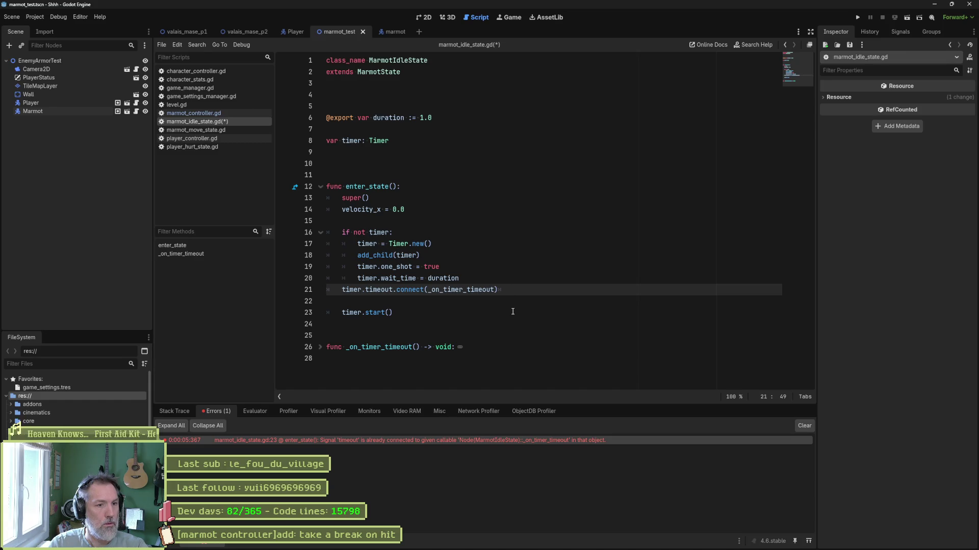
pyautogui.press('Home')
pyautogui.press('Tab')
pyautogui.hotkey('ctrl', 's')
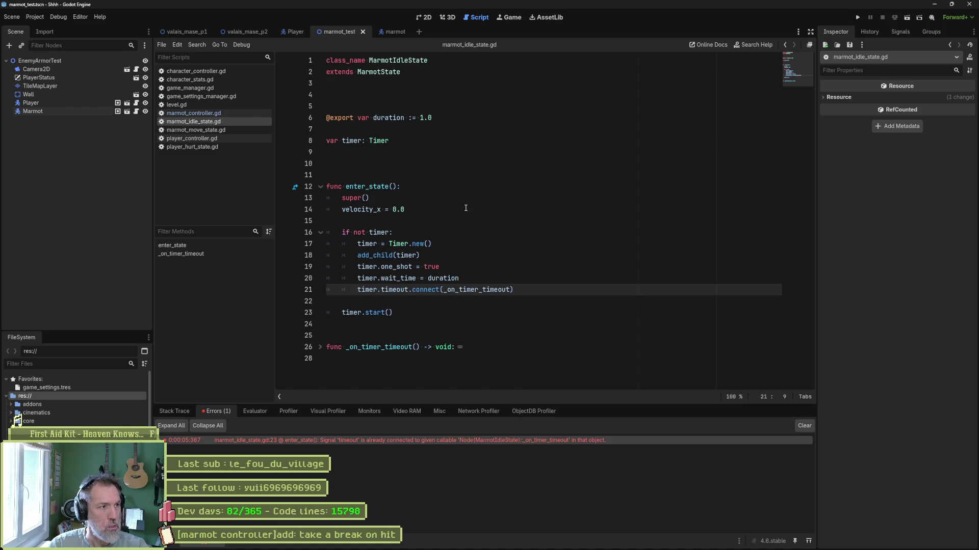
pyautogui.click(76, 112)
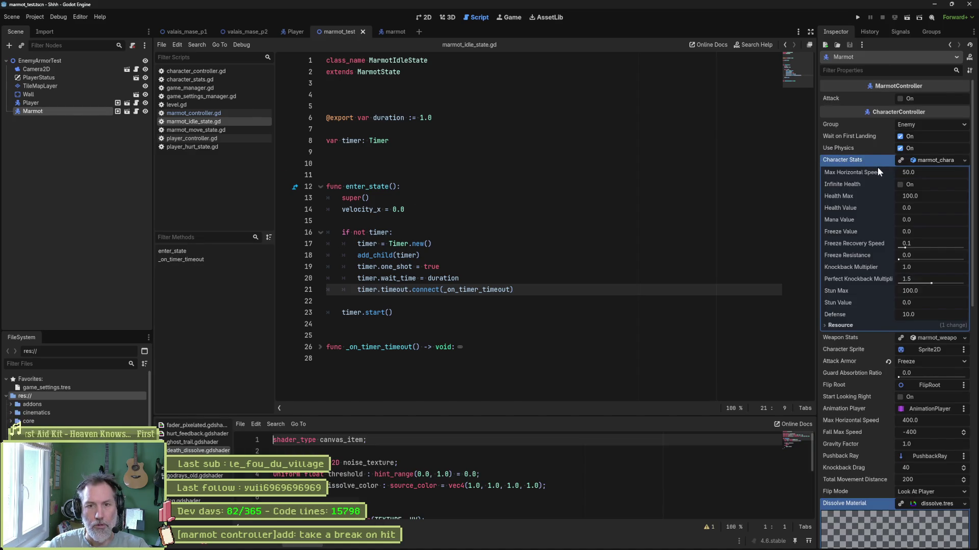
pyautogui.click(383, 33)
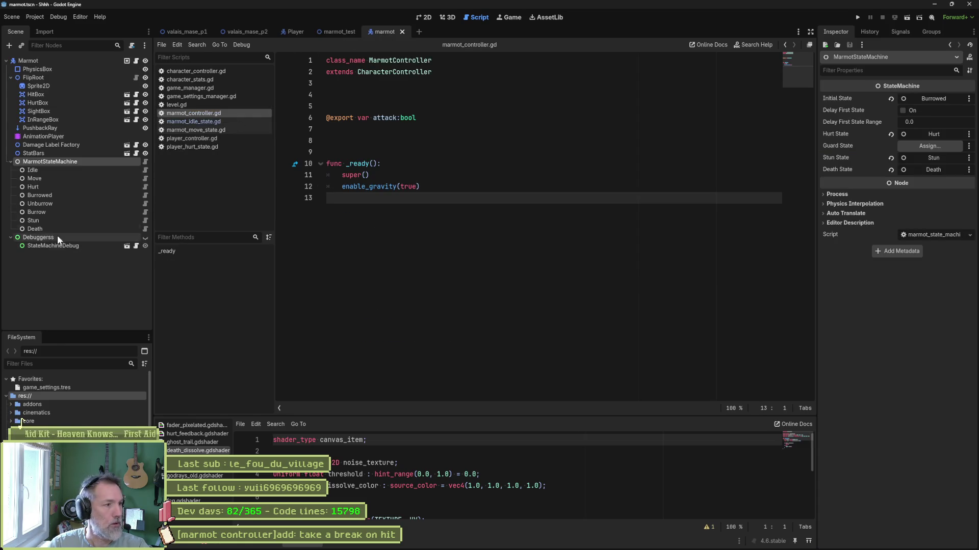
# - Select the Idle node under MarmotStateMachine to show its exported Duration of 1.0
pyautogui.click(54, 170)
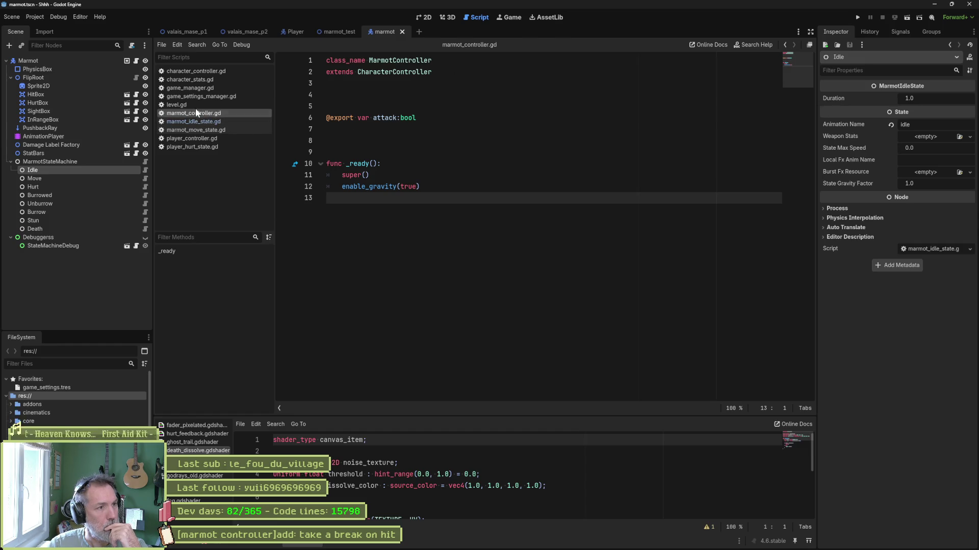
# - In the marmot idle state script, start a ## doc comment after the duration export on line 6
pyautogui.click(214, 122)
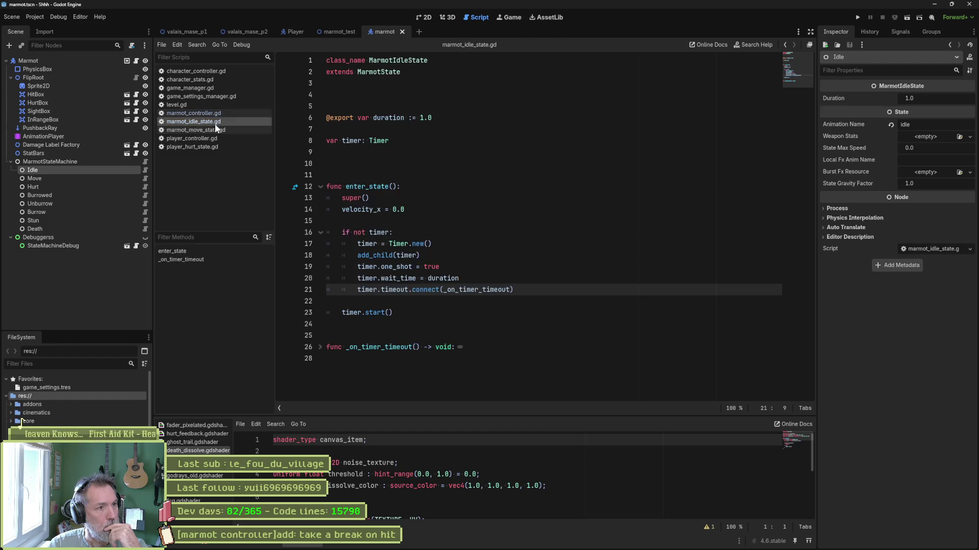
pyautogui.click(429, 117)
pyautogui.write("'")
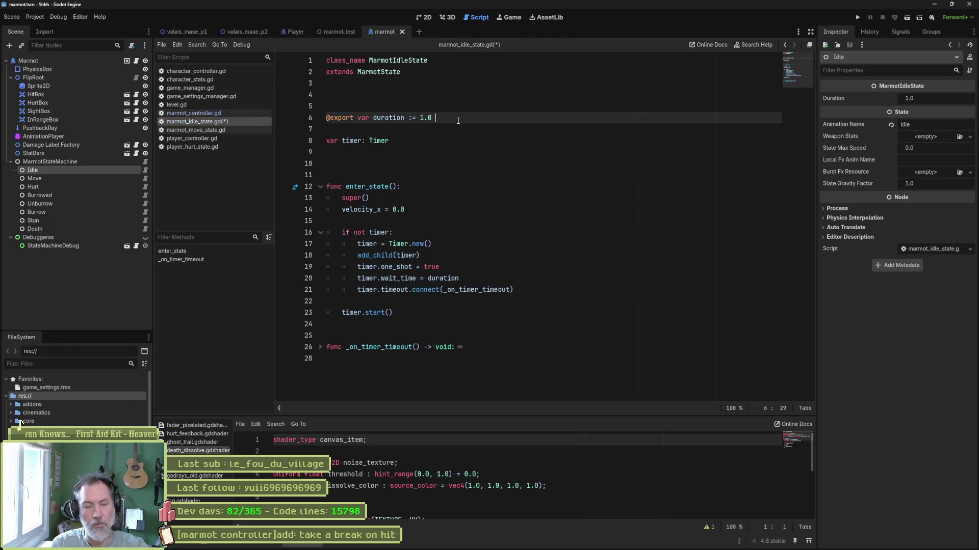
pyautogui.press('BackSpace')
pyautogui.press('BackSpace')
pyautogui.write('##')
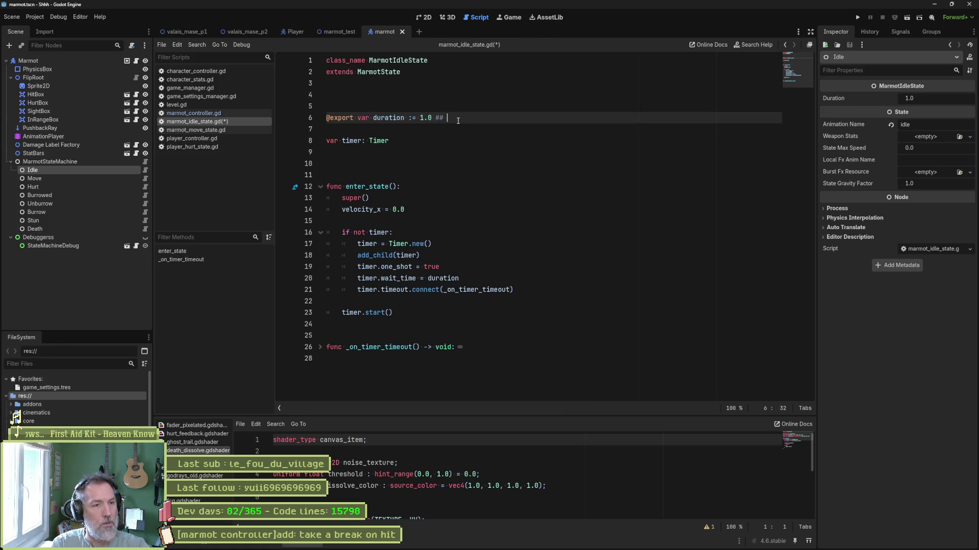
pyautogui.write('n')
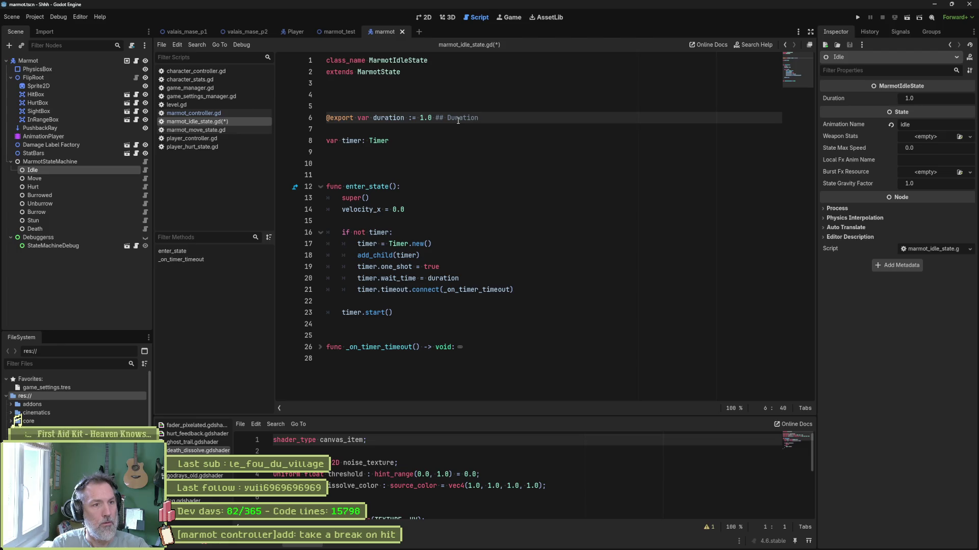
# - Make the comment read 'State duration before going back to Move state', save, and check the Duration tooltip
pyautogui.hotkey('ctrl', 'BackSpace')
pyautogui.write('state')
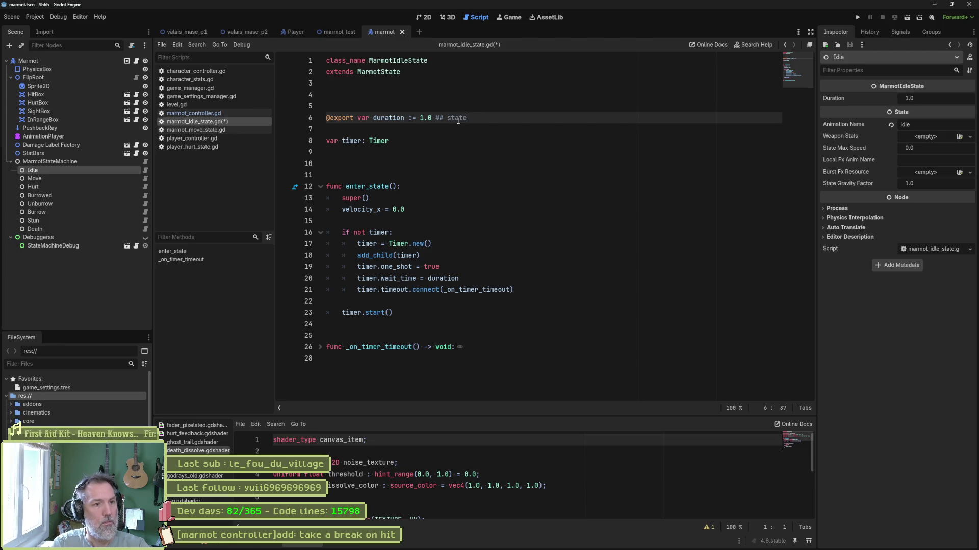
pyautogui.press('BackSpace')
pyautogui.press('BackSpace')
pyautogui.write('State duration ')
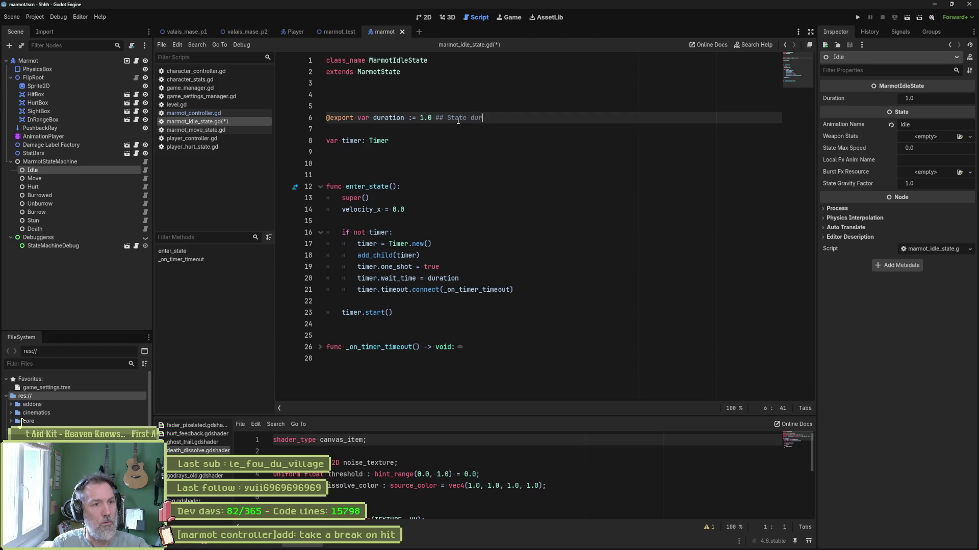
pyautogui.write('before going bac')
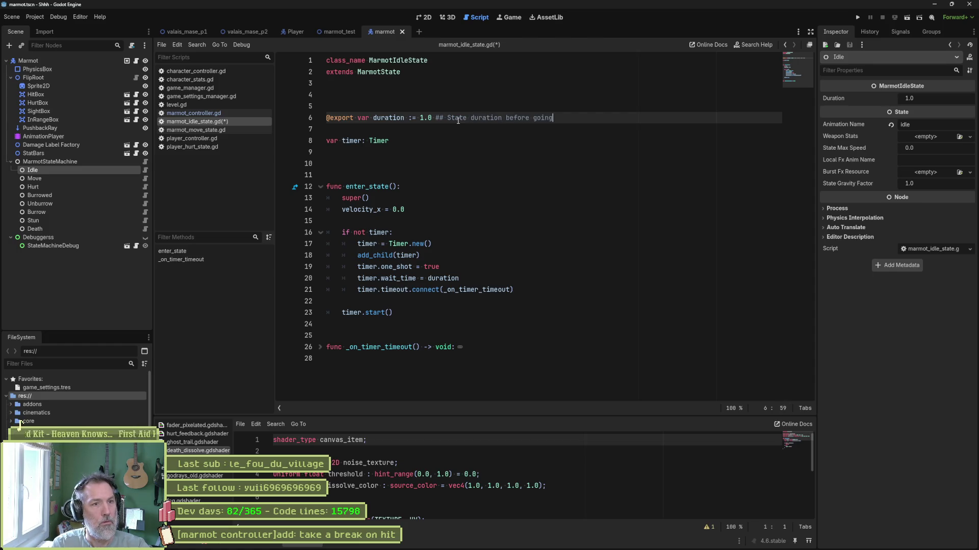
pyautogui.write('k to')
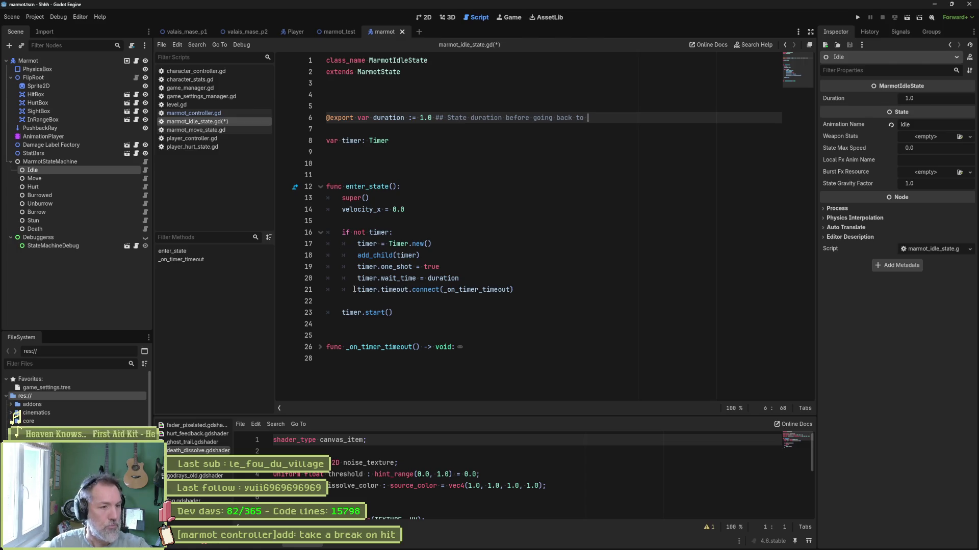
pyautogui.click(321, 348)
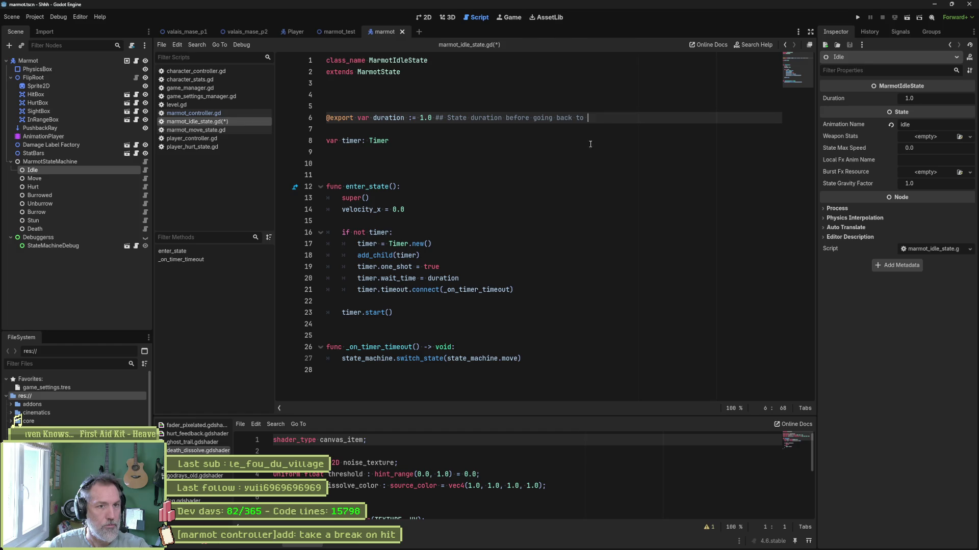
pyautogui.write('ve state')
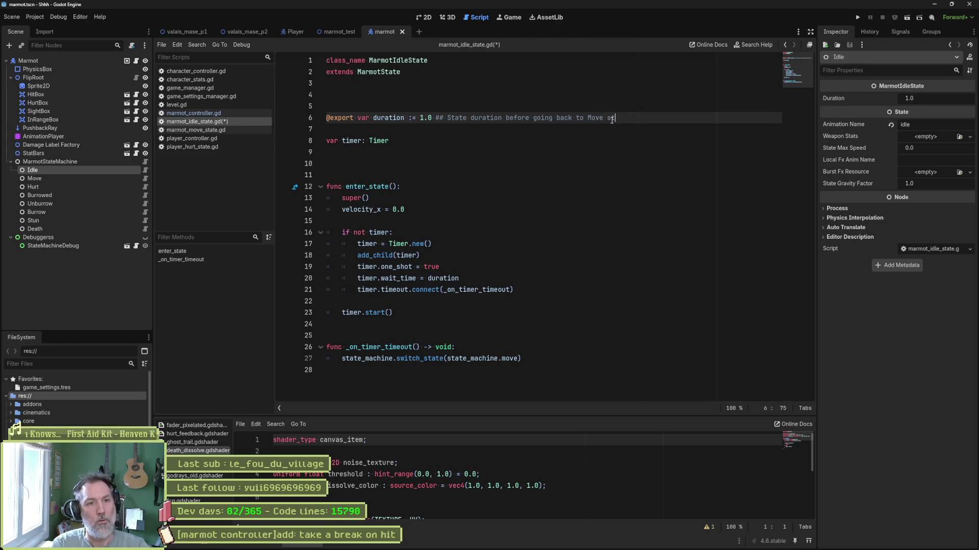
pyautogui.hotkey('ctrl', 's')
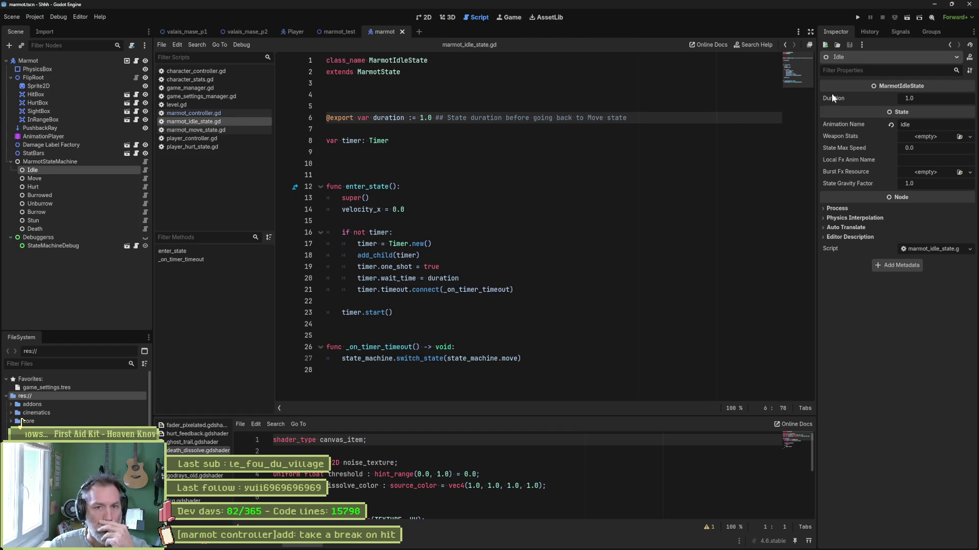
pyautogui.moveTo(840, 98)
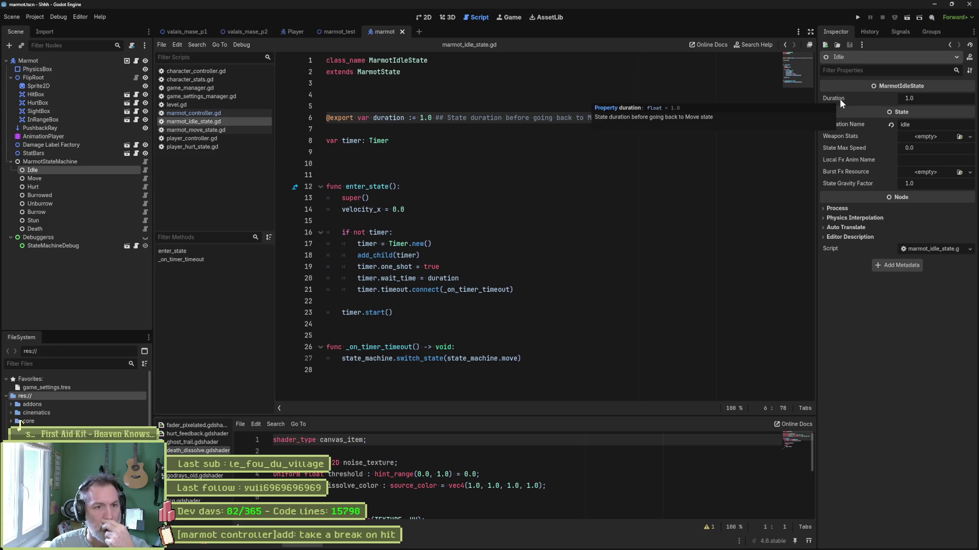
pyautogui.click(558, 179)
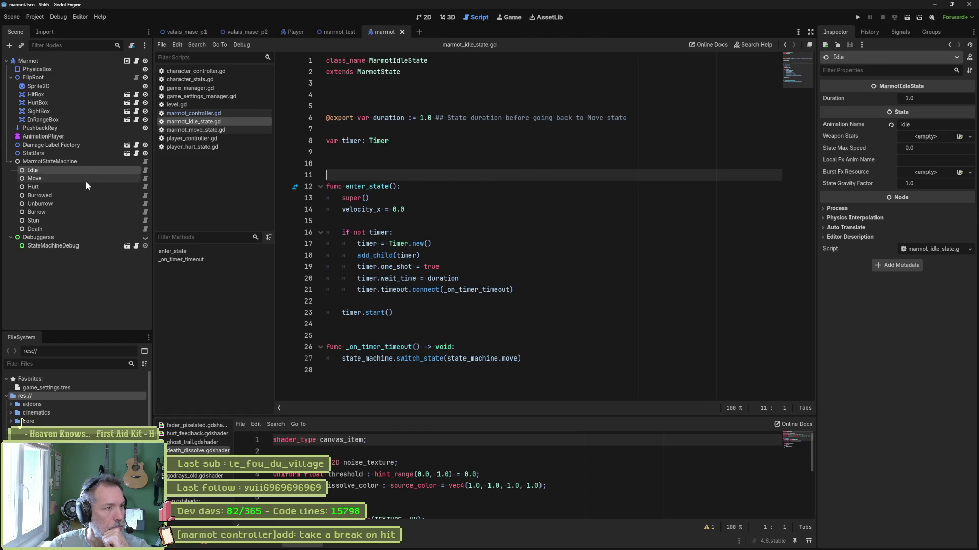
# - Open marmot_hurt_state.gd from the Hurt node under MarmotStateMachine and view its Inspector settings
pyautogui.click(424, 18)
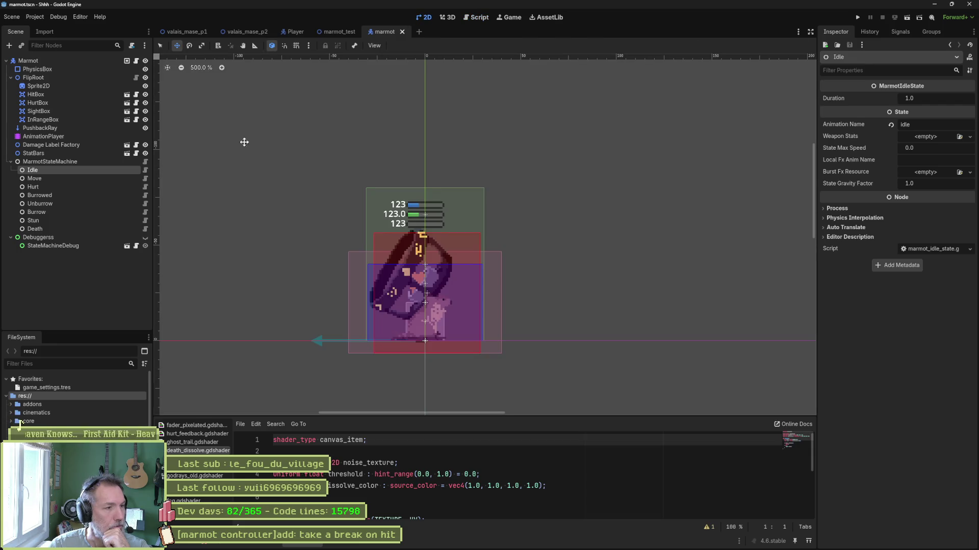
pyautogui.click(126, 161)
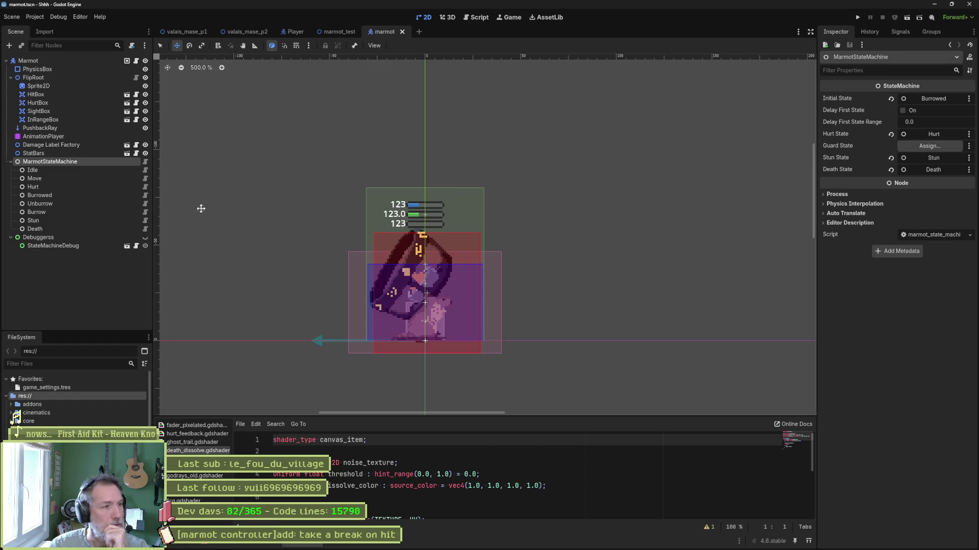
pyautogui.click(146, 187)
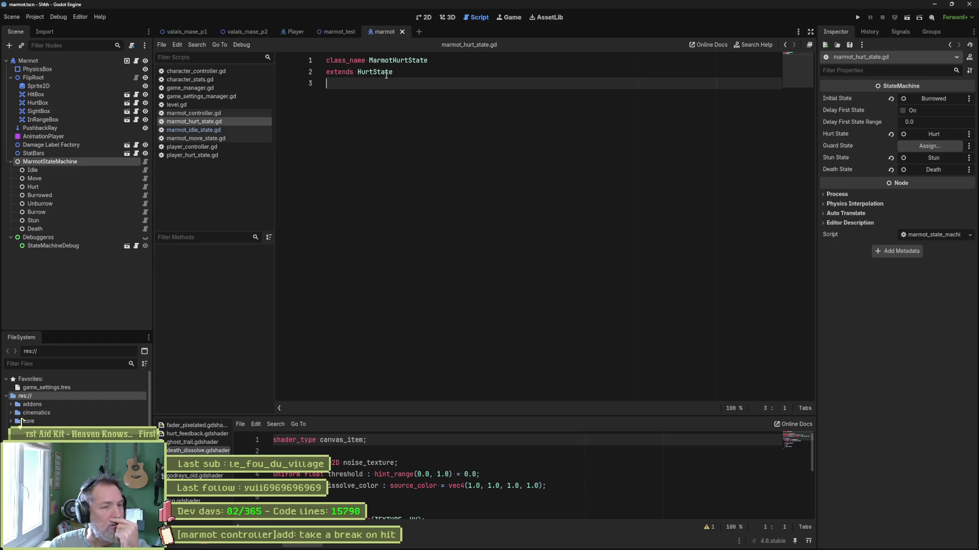
pyautogui.click(93, 186)
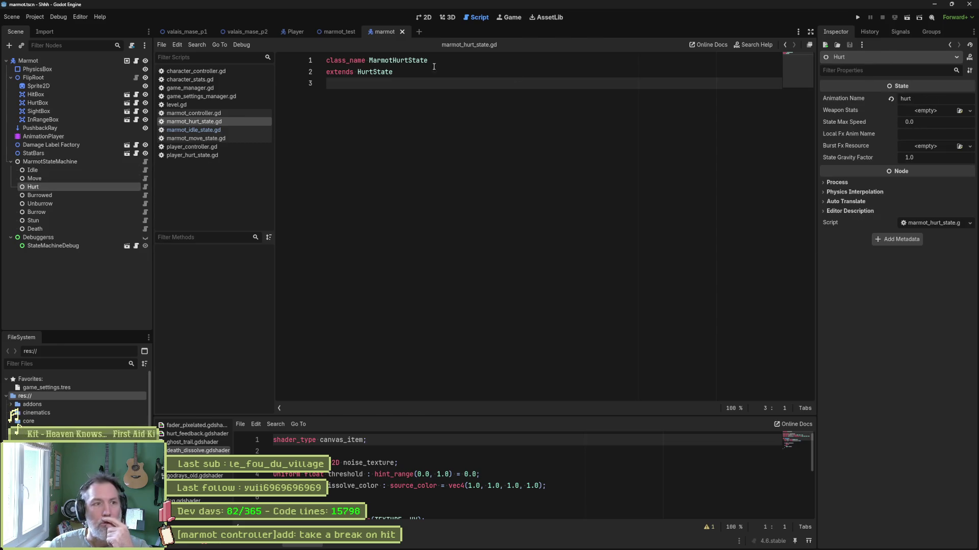
# - Load the 'hurt' animation in AnimationPlayer, scrub through its frames, then switch to marmot_test
pyautogui.click(51, 136)
pyautogui.click(408, 382)
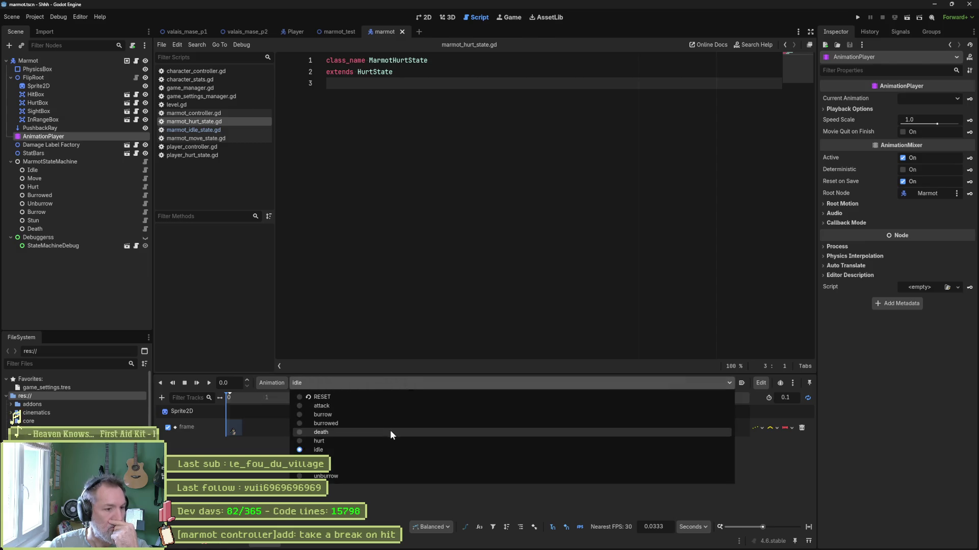
pyautogui.click(387, 442)
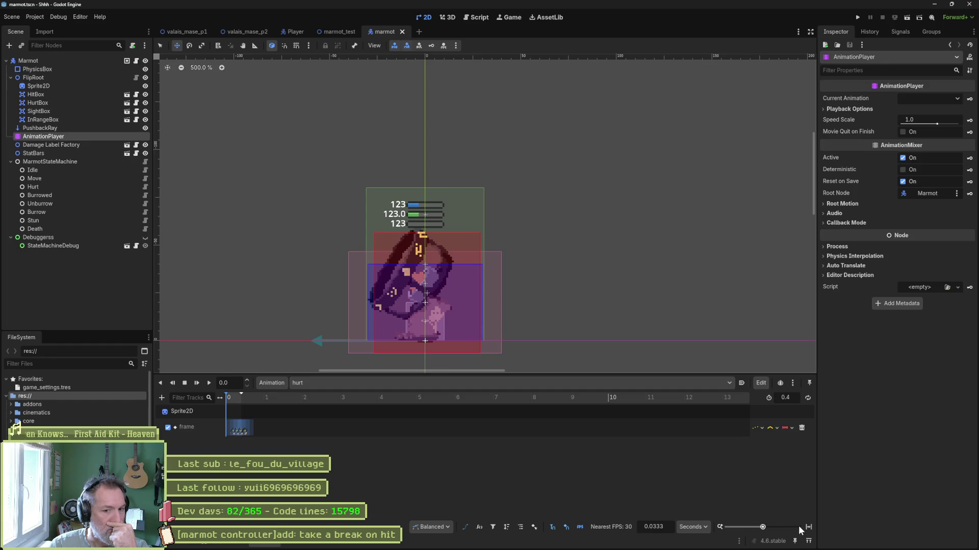
pyautogui.click(781, 528)
pyautogui.moveTo(245, 396)
pyautogui.mouseDown()
pyautogui.moveTo(484, 396)
pyautogui.moveTo(215, 394)
pyautogui.mouseUp()
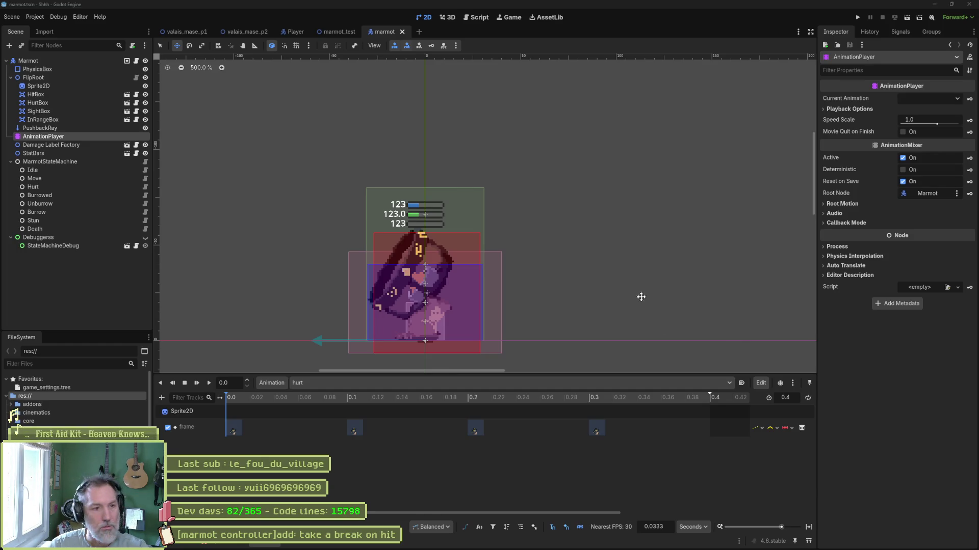
pyautogui.click(347, 31)
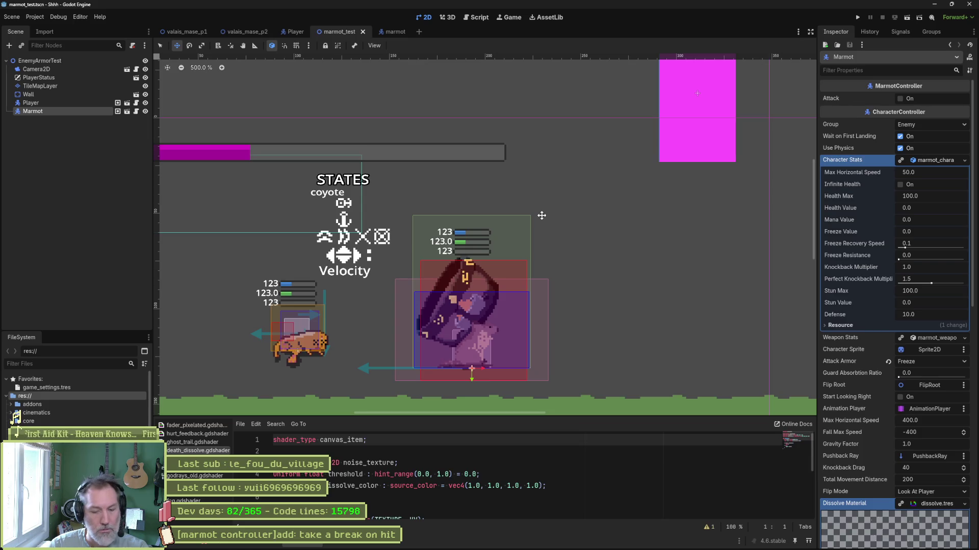
# - Run marmot_test with F6, let the marmot take a hit, then stop with F8
pyautogui.press('F6')
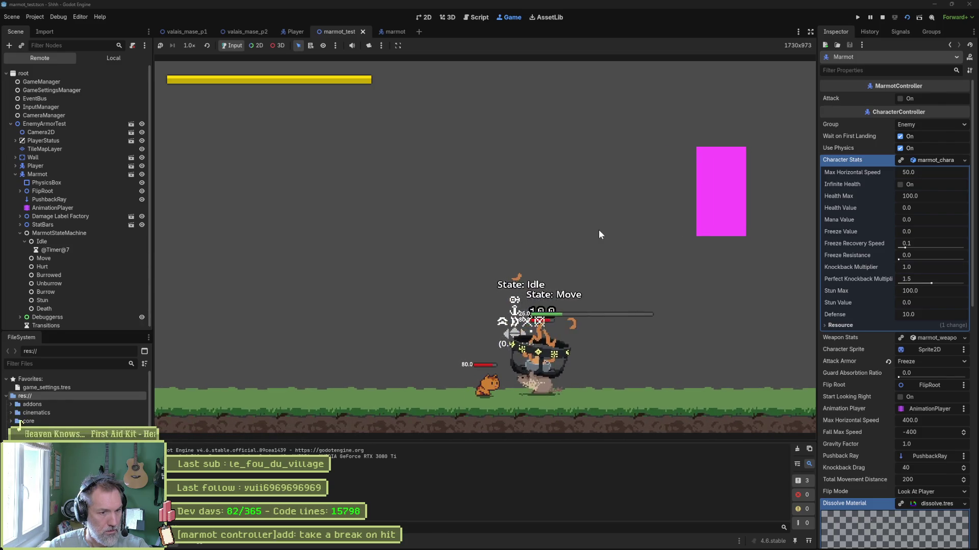
pyautogui.press('F8')
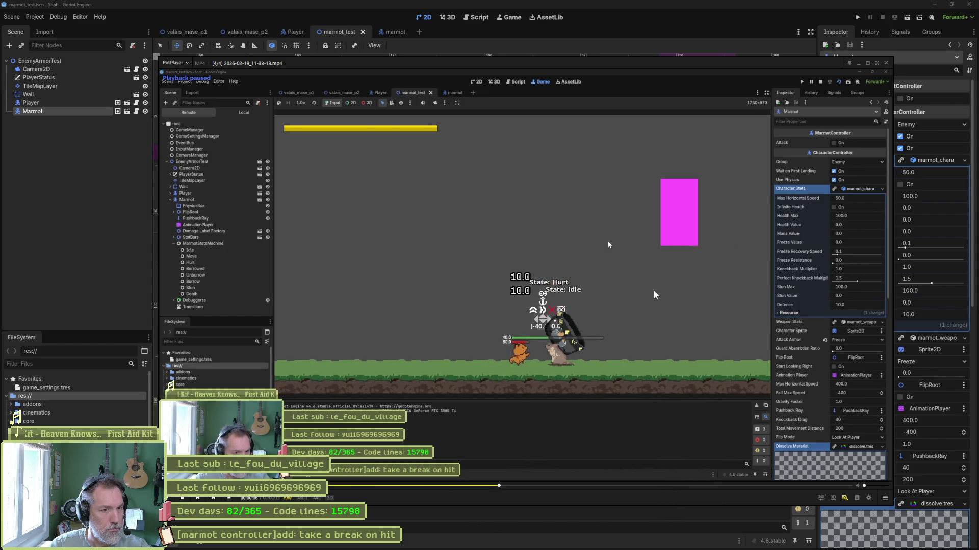
# - Step the replay back and forward one frame to see the marmot idling, then close PotPlayer
pyautogui.press('d')
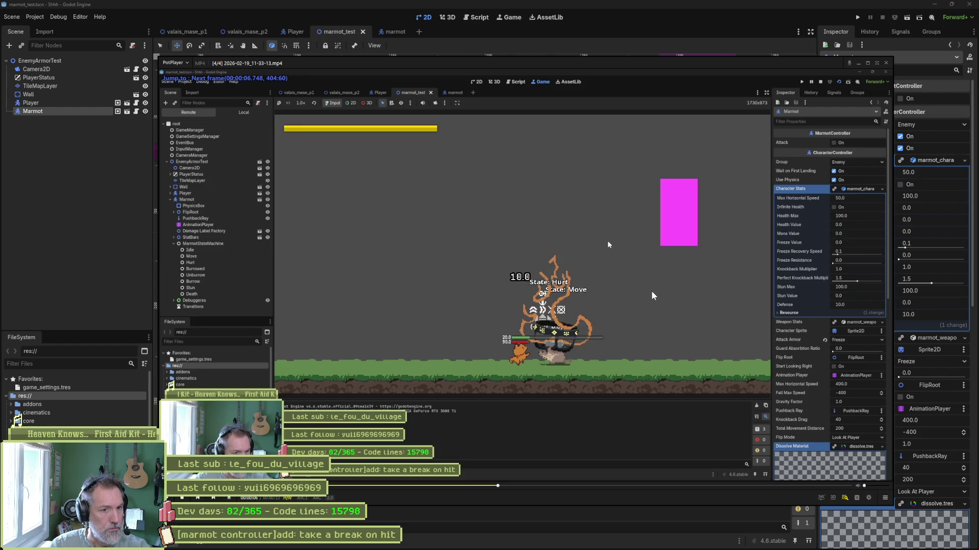
pyautogui.press('f')
pyautogui.press('f')
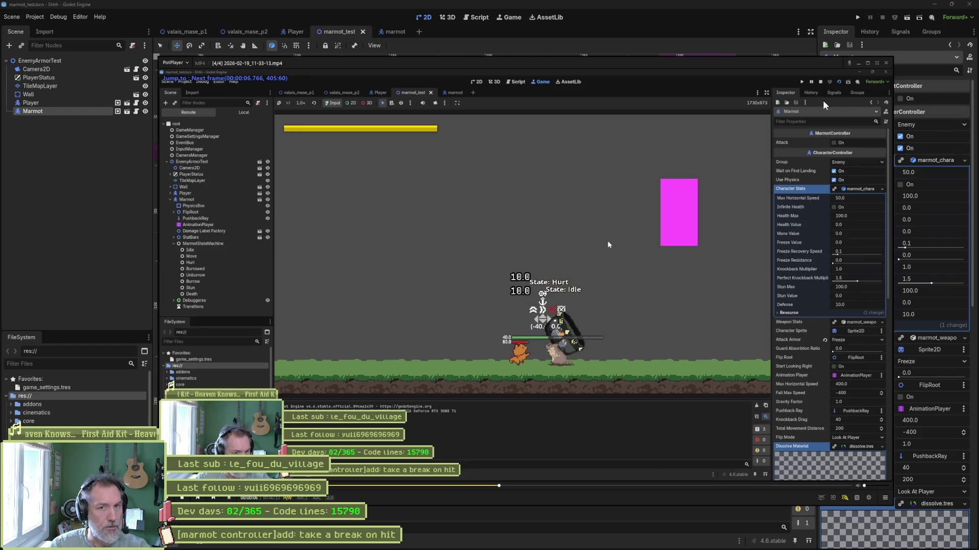
pyautogui.click(659, 41)
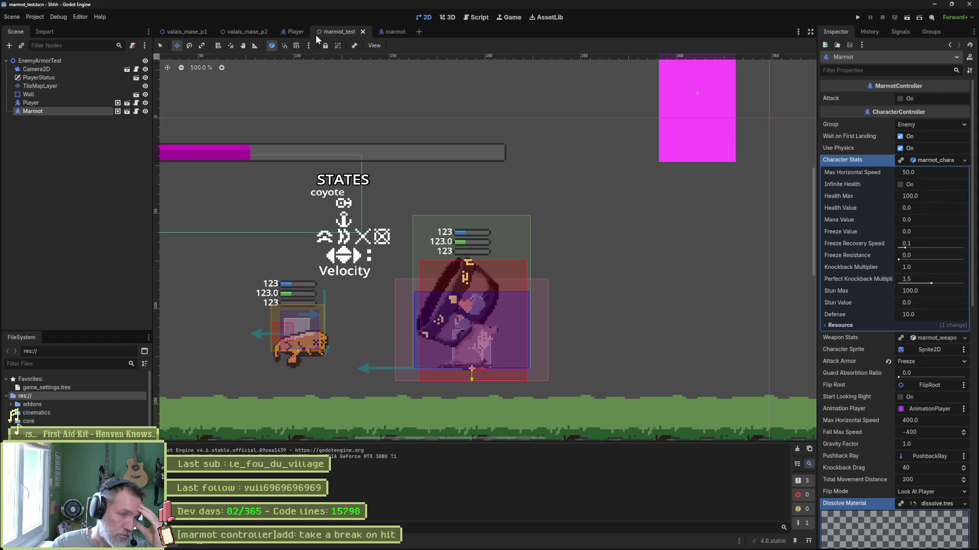
# - In marmot_move_state.gd, cut the switch_state(idle) line out of on_hit
pyautogui.click(390, 32)
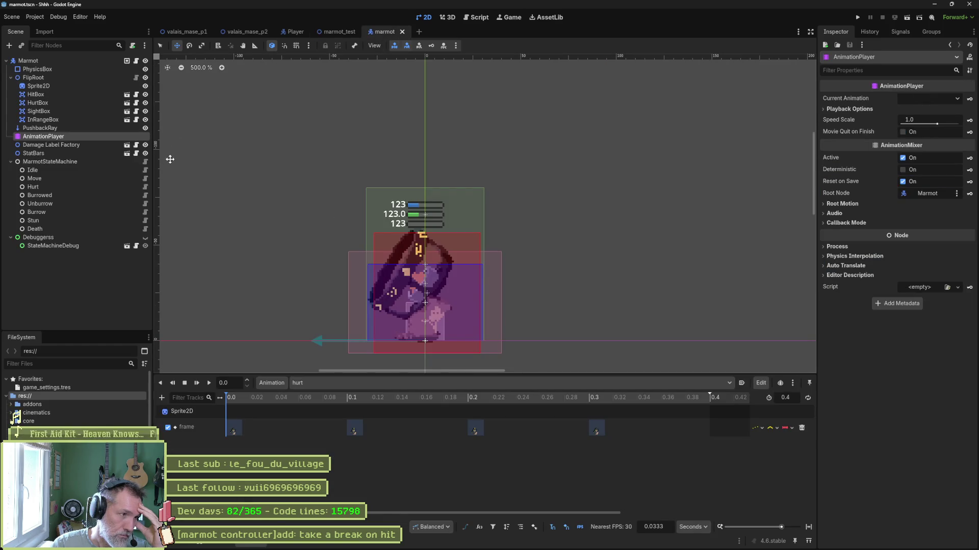
pyautogui.click(144, 178)
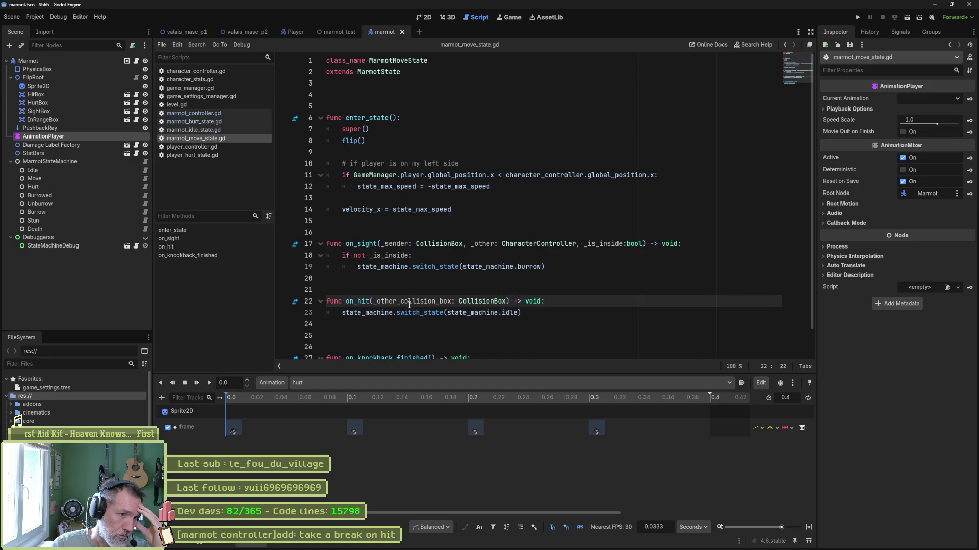
pyautogui.moveTo(563, 316)
pyautogui.mouseDown()
pyautogui.moveTo(558, 272)
pyautogui.moveTo(329, 289)
pyautogui.mouseUp()
pyautogui.moveTo(558, 272)
pyautogui.mouseDown()
pyautogui.moveTo(336, 286)
pyautogui.moveTo(352, 256)
pyautogui.moveTo(515, 267)
pyautogui.moveTo(544, 301)
pyautogui.moveTo(533, 271)
pyautogui.moveTo(546, 267)
pyautogui.moveTo(548, 282)
pyautogui.mouseUp()
pyautogui.hotkey('ctrl', 'c')
pyautogui.scroll(-1, 527, 286)
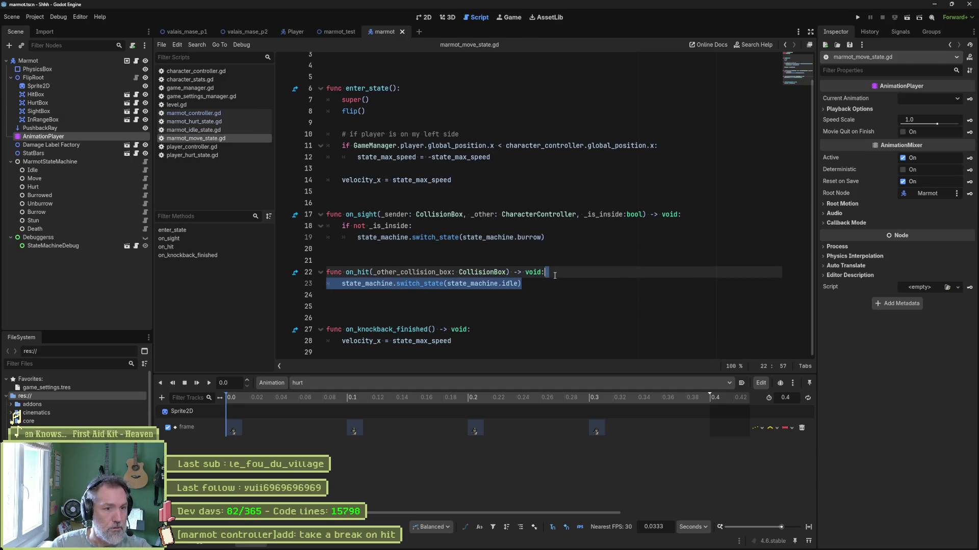
pyautogui.press('BackSpace')
# - Paste the idle switch into on_knockback_finished and delete the empty on_hit function
pyautogui.click(491, 339)
pyautogui.hotkey('ctrl', 'v')
pyautogui.click(559, 283)
pyautogui.hotkey('ctrl', 'shift', 'k')
pyautogui.hotkey('ctrl', 'shift', 'k')
pyautogui.hotkey('ctrl', 'shift', 'k')
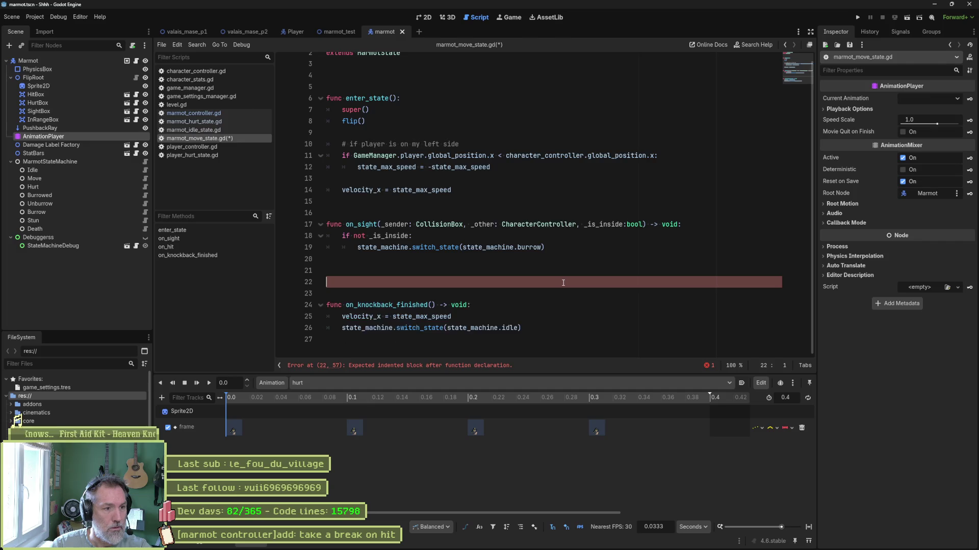
# - Delete the velocity_x line on line 24, save the script, and launch the game with F5
pyautogui.doubleClick(437, 324)
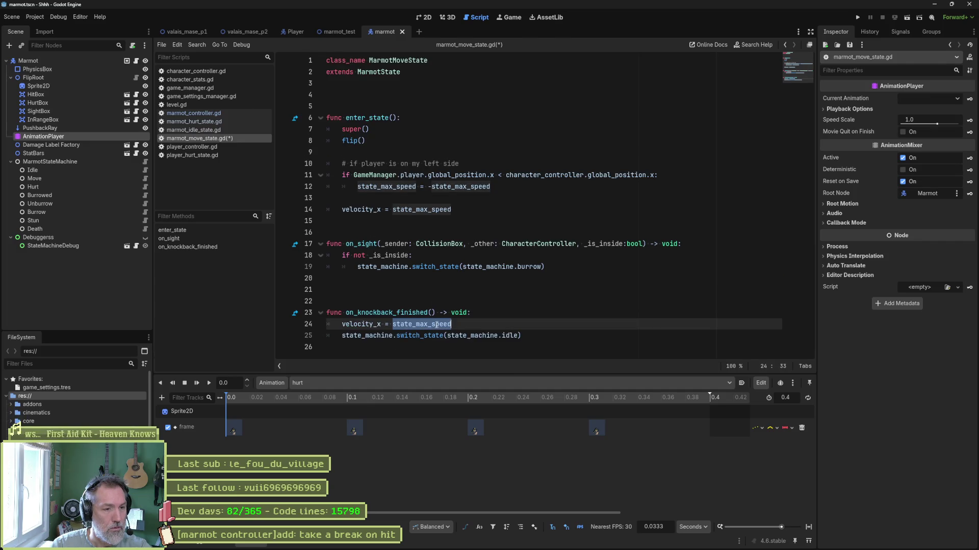
pyautogui.click(529, 325)
pyautogui.hotkey('ctrl', 'shift', 'k')
pyautogui.hotkey('ctrl', 's')
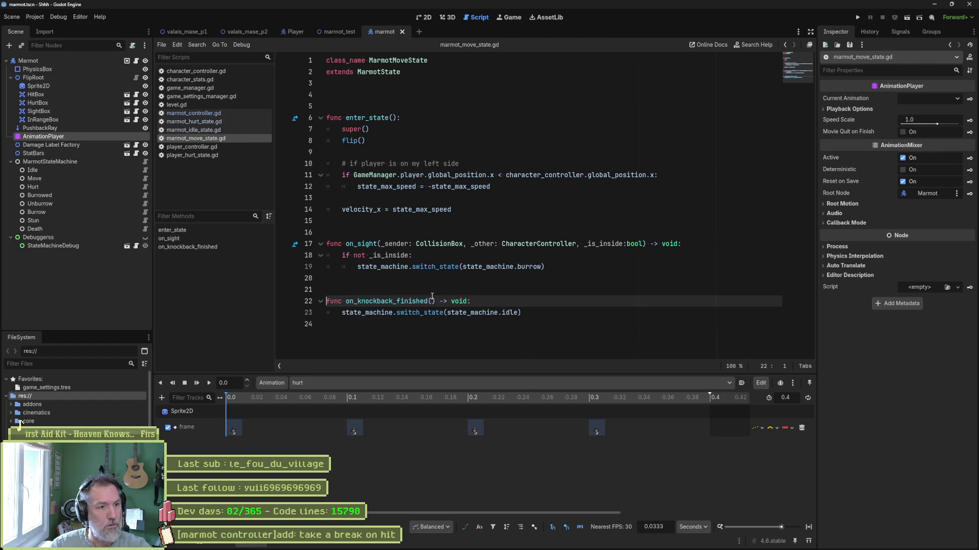
pyautogui.press('F5')
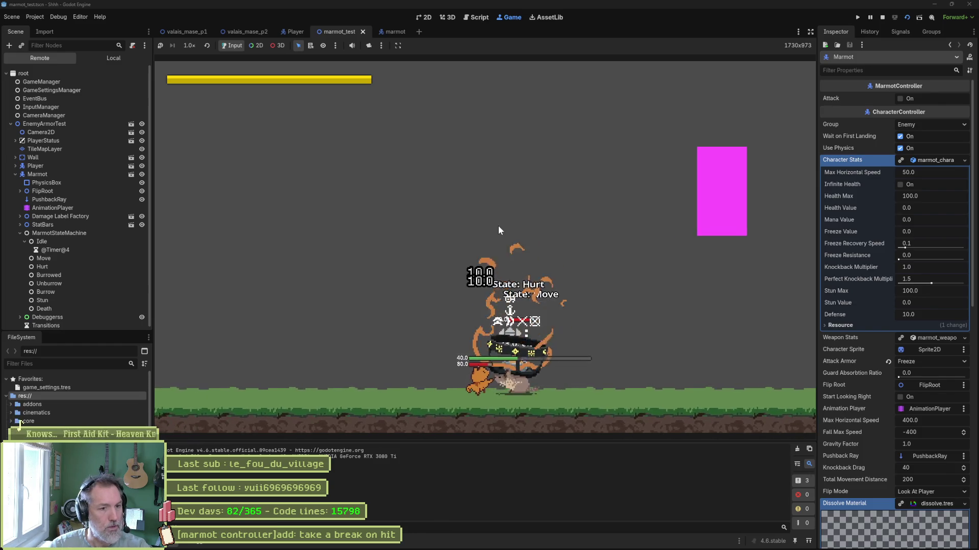
# - Stop the test run with F8 after the marmot is hit and return to marmot_move_state.gd
pyautogui.press('F8')
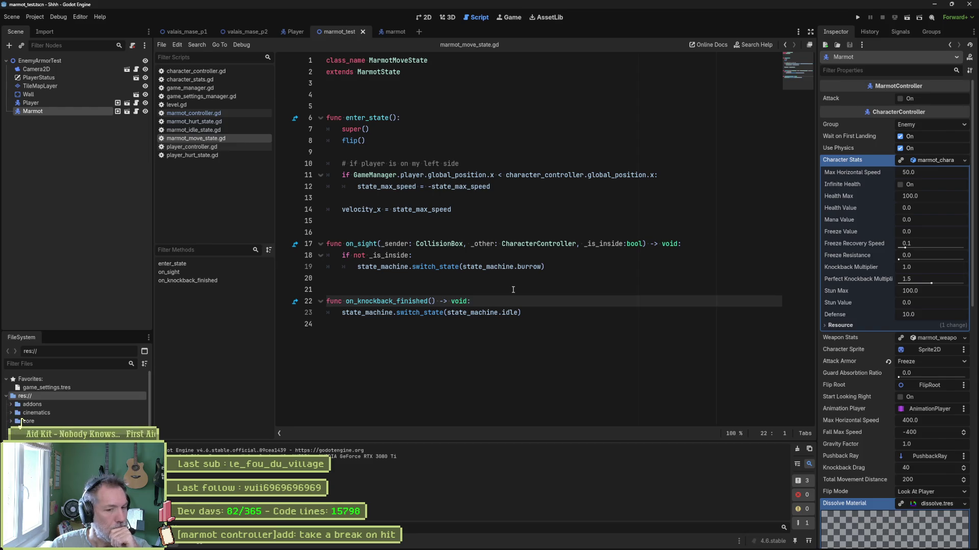
pyautogui.moveTo(713, 549)
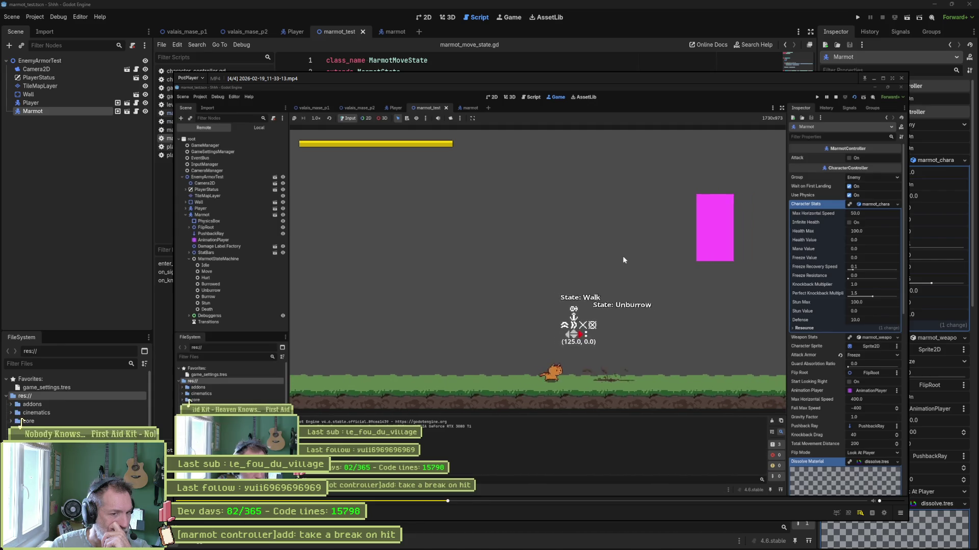
# - Pause the replay at the hit and frame-step through Hurt, Combo2ndAttack and PawAttackStartup
pyautogui.press('space')
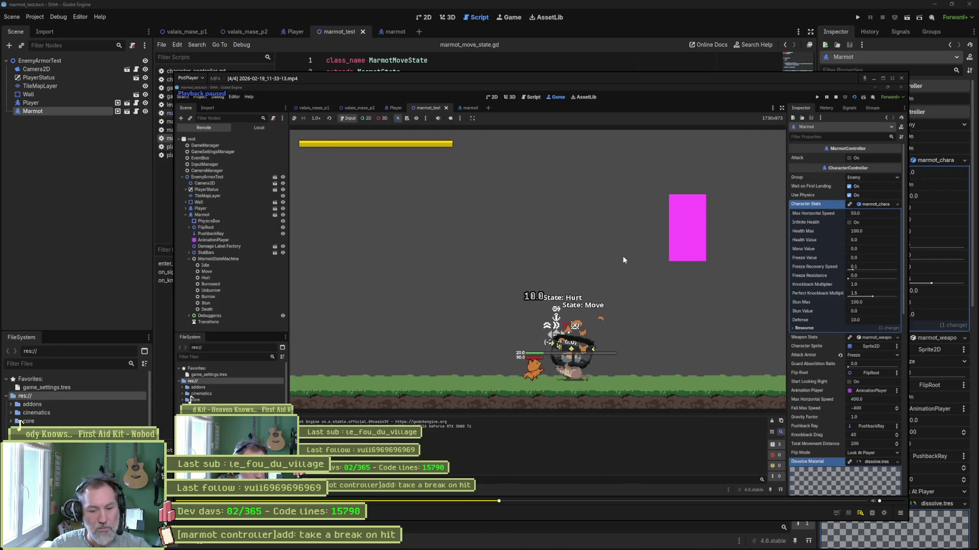
pyautogui.press('space')
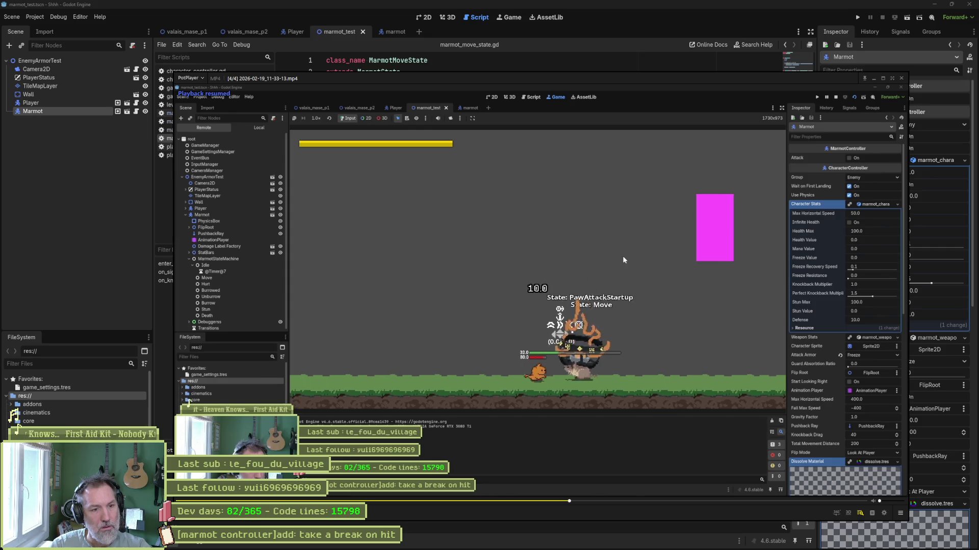
pyautogui.press('space')
pyautogui.press('f')
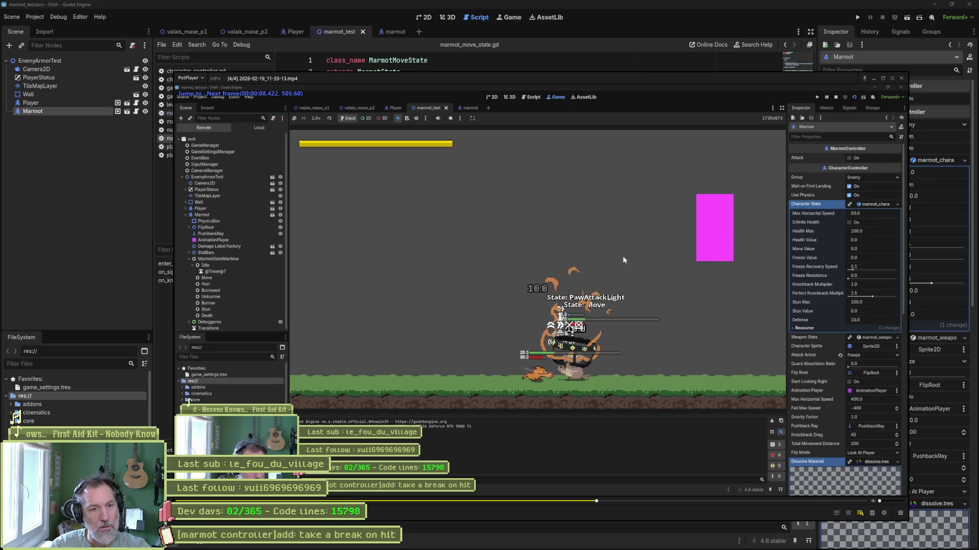
pyautogui.press('f')
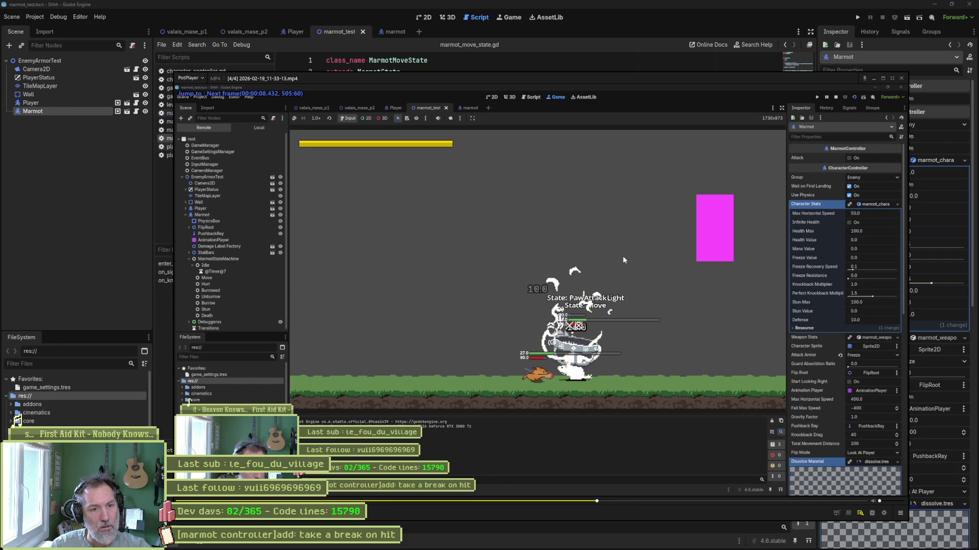
pyautogui.press('f')
pyautogui.press('f')
pyautogui.press('f')
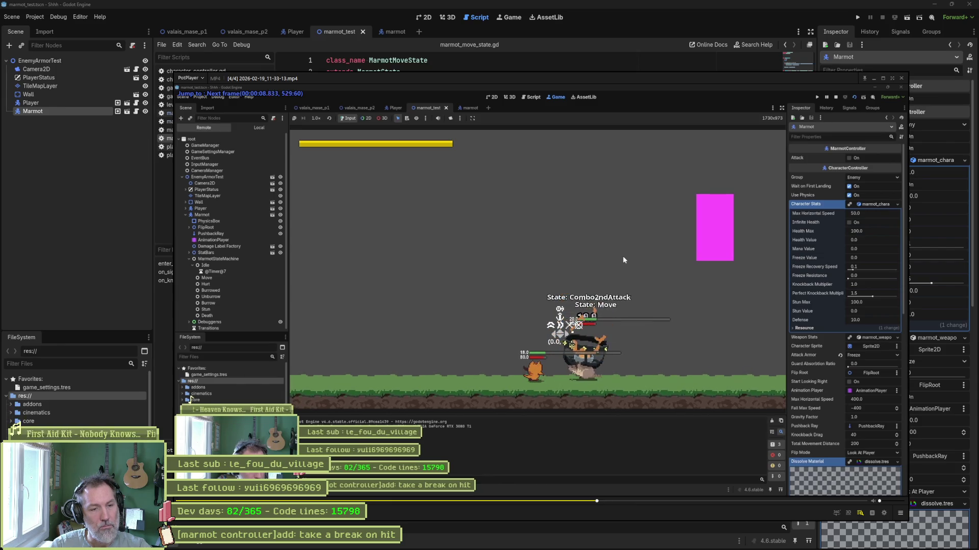
pyautogui.press('f')
pyautogui.press('f')
pyautogui.press('f')
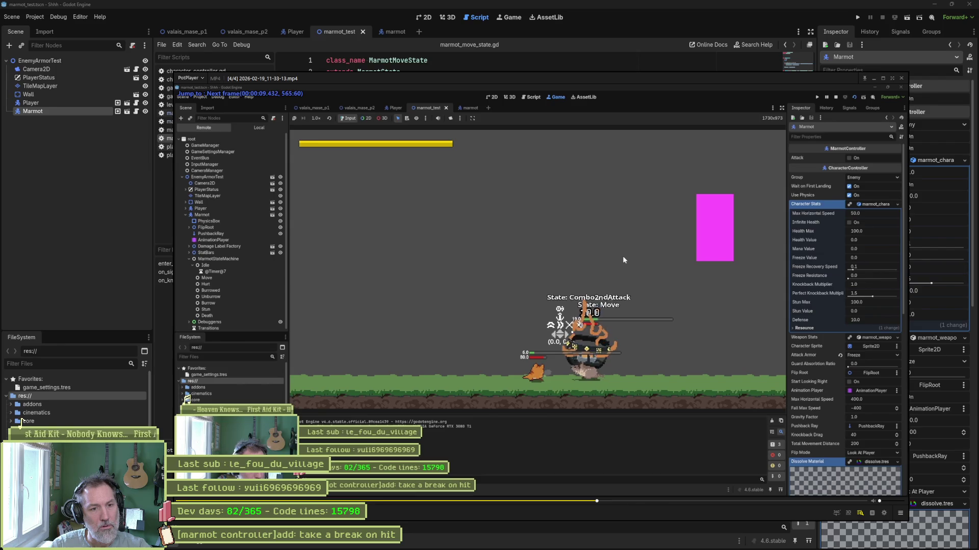
pyautogui.press('f')
pyautogui.press('f')
pyautogui.press('f')
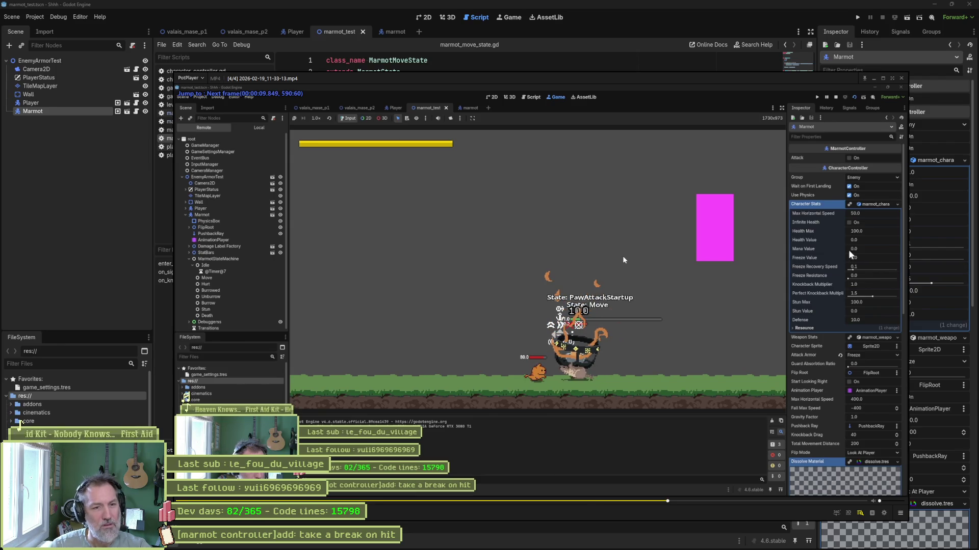
# - Return to the move state script and run a quick F6 test of the marmot
pyautogui.hotkey('alt', 'Tab')
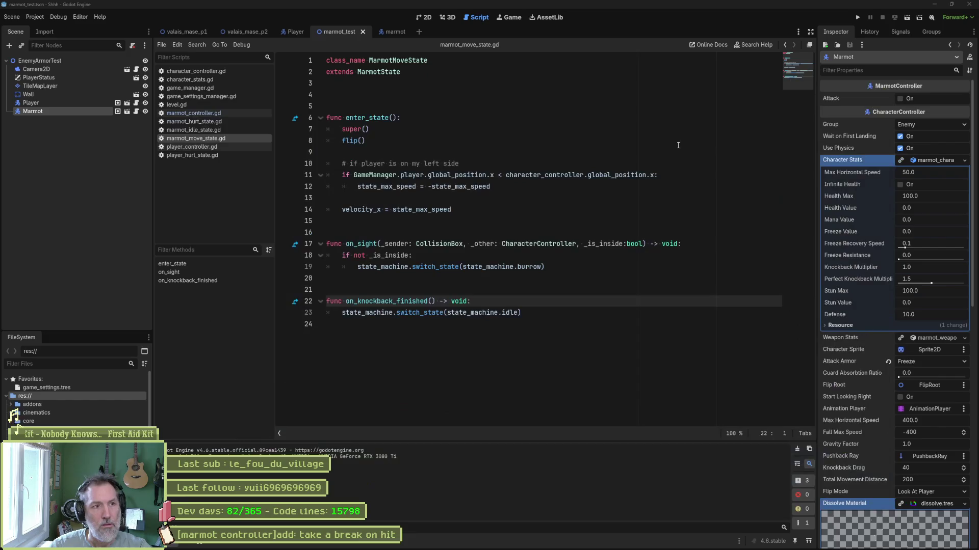
pyautogui.click(554, 229)
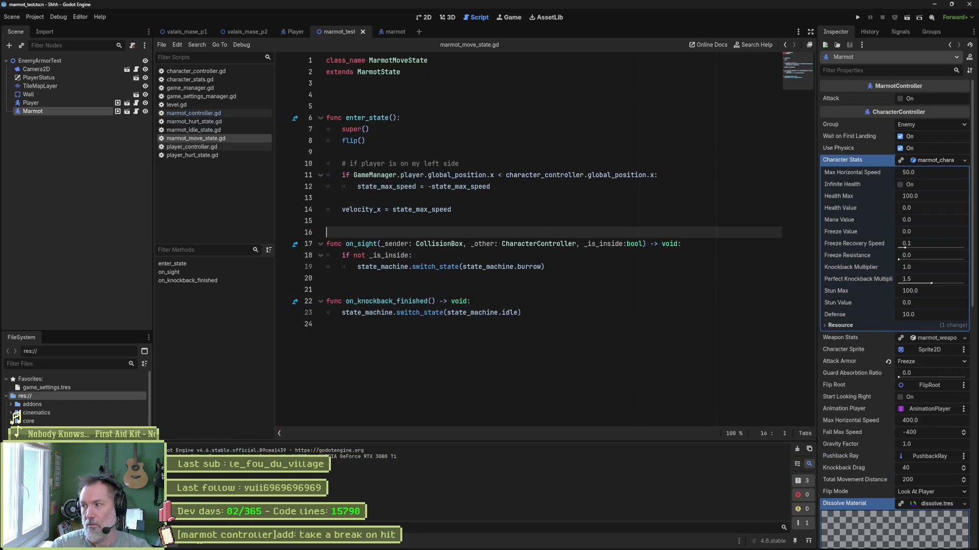
pyautogui.press('F6')
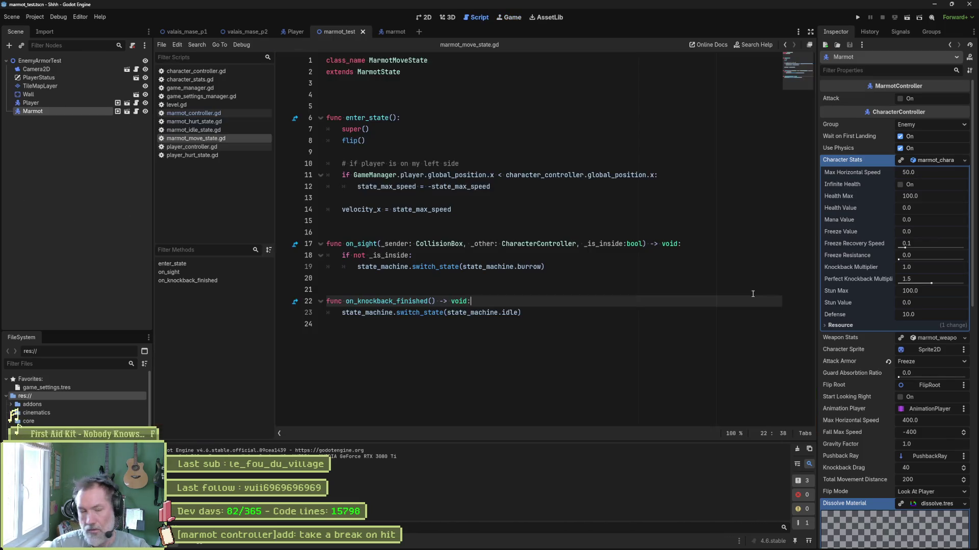
pyautogui.press('F8')
# - Restore on_hit switching to idle and on_knockback_finished setting velocity_x, then relaunch with F6
pyautogui.hotkey('ctrl', 'z')
pyautogui.hotkey('ctrl', 'z')
pyautogui.hotkey('ctrl', 'z')
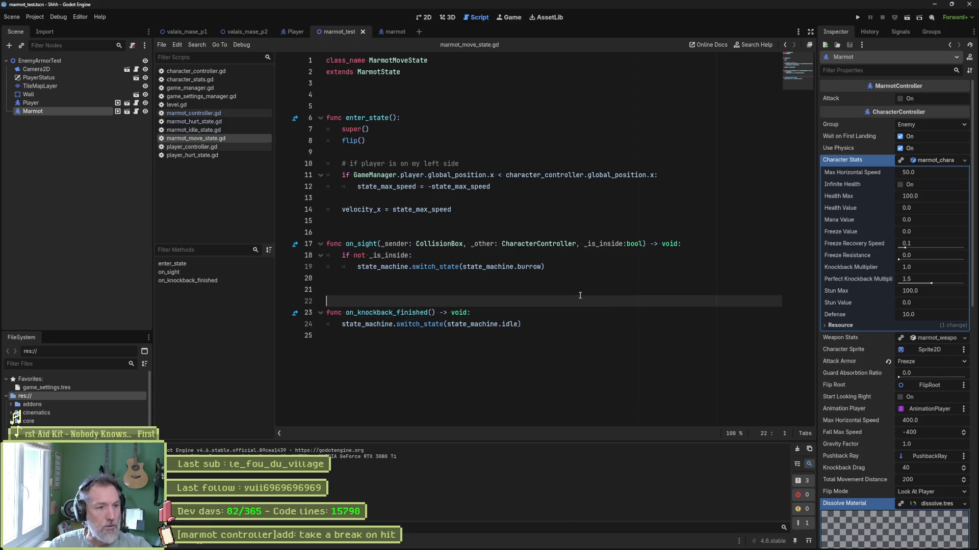
pyautogui.hotkey('ctrl', 'z')
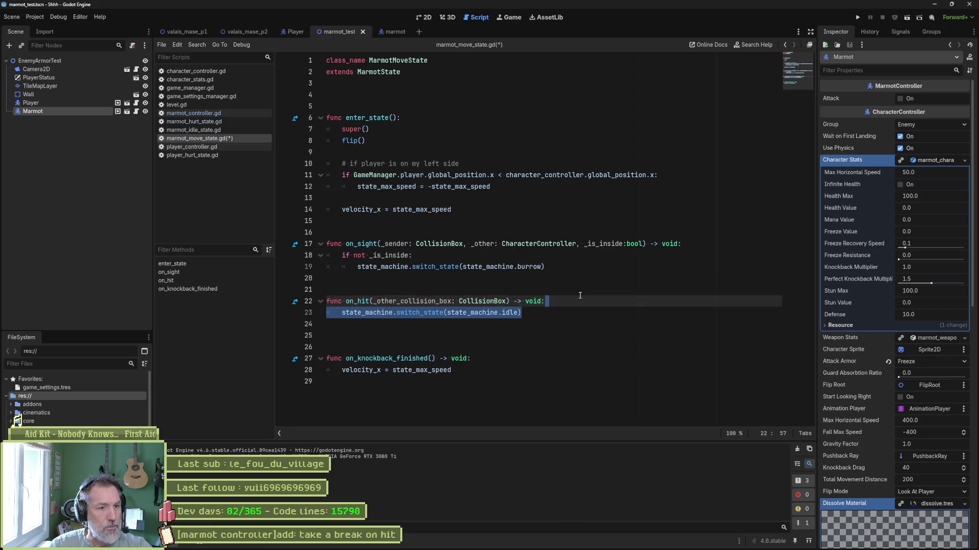
pyautogui.press('F6')
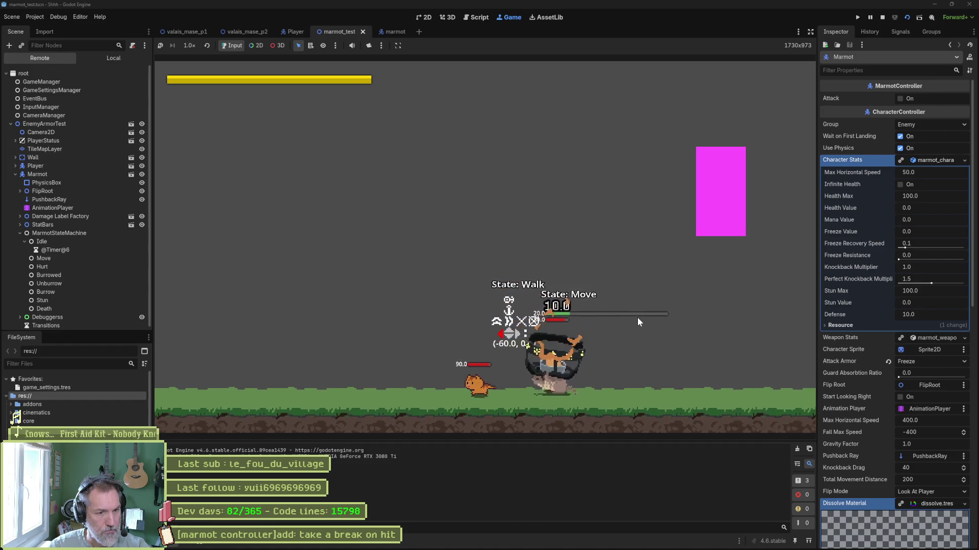
# - Attack the marmot with X, moving left between hits
pyautogui.press('x')
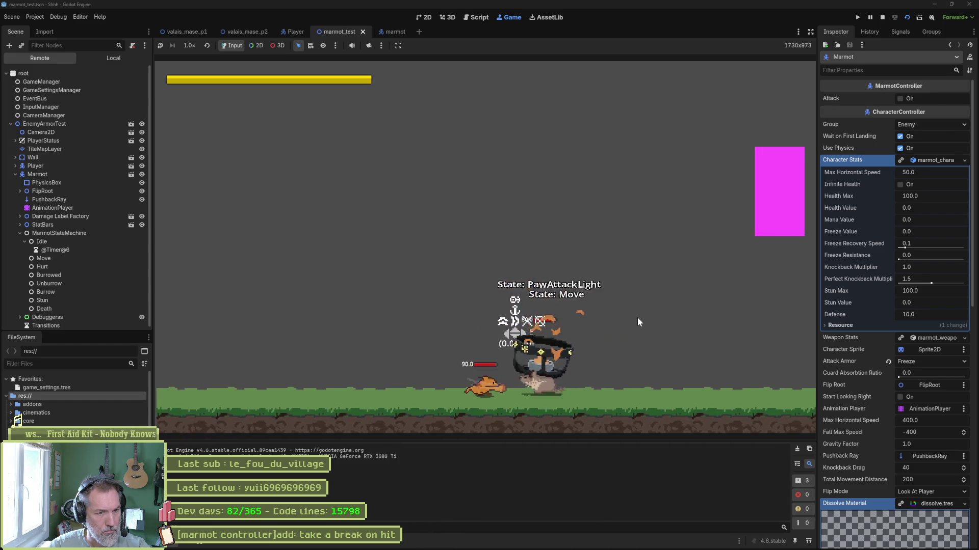
pyautogui.press('Left')
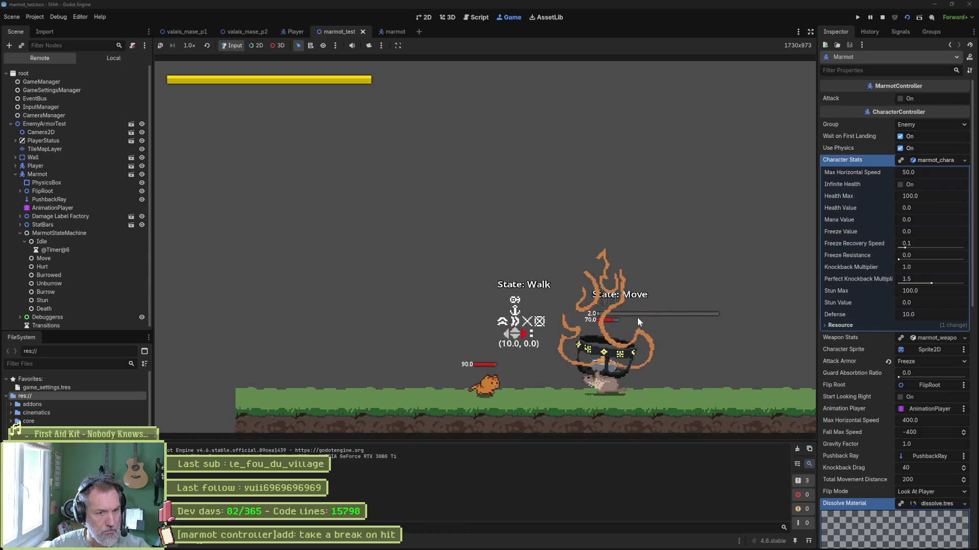
pyautogui.press('x')
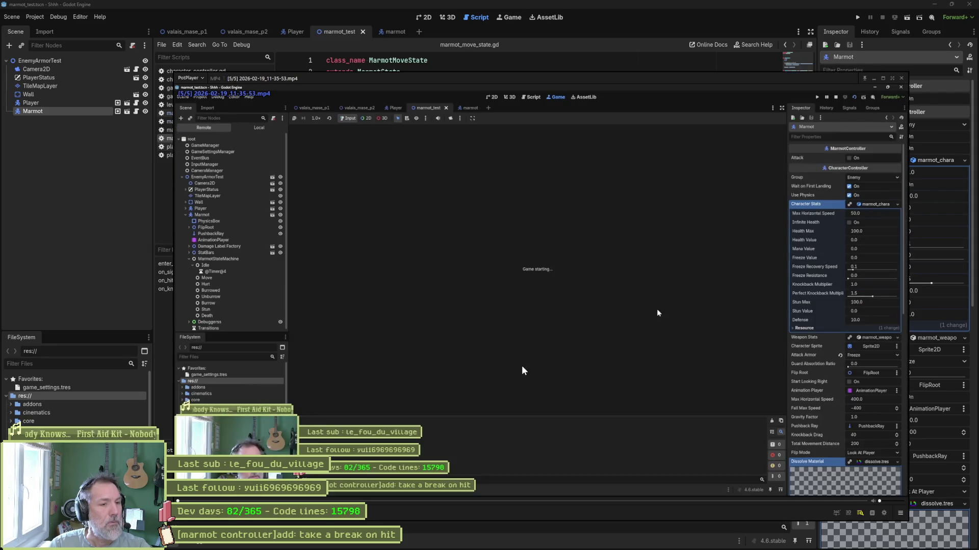
# - Seek ahead in the PotPlayer recording and play up to the paw attack
pyautogui.press('Right')
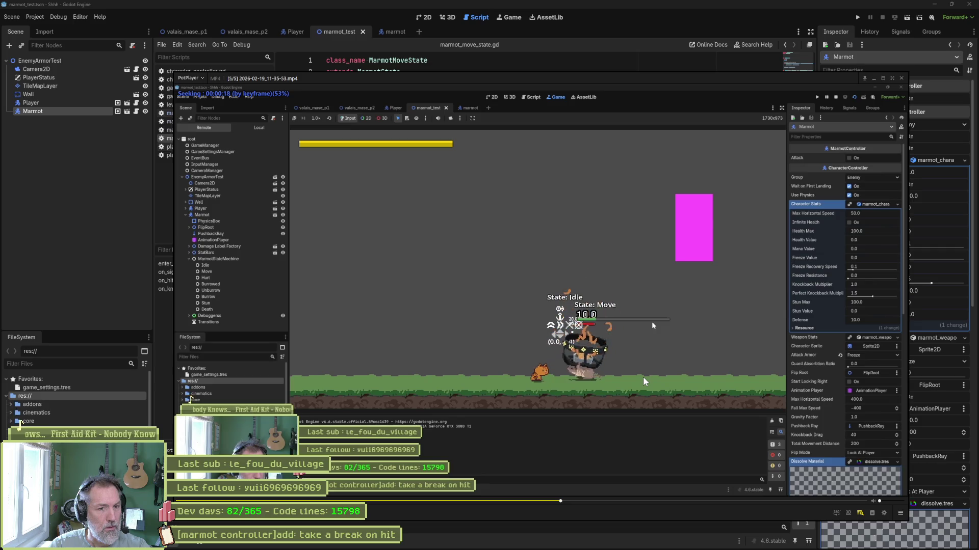
pyautogui.press('f')
pyautogui.press('f')
pyautogui.press('f')
pyautogui.press('f')
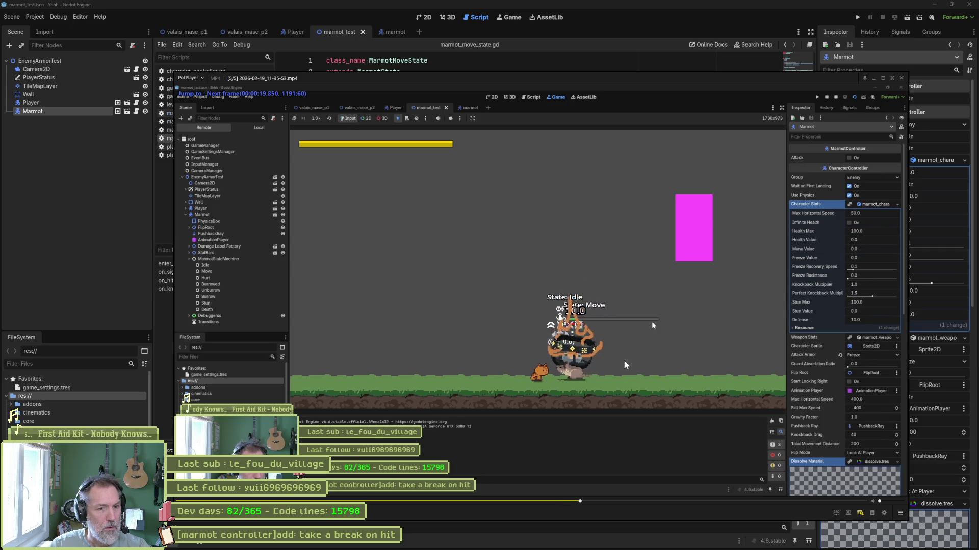
pyautogui.press('space')
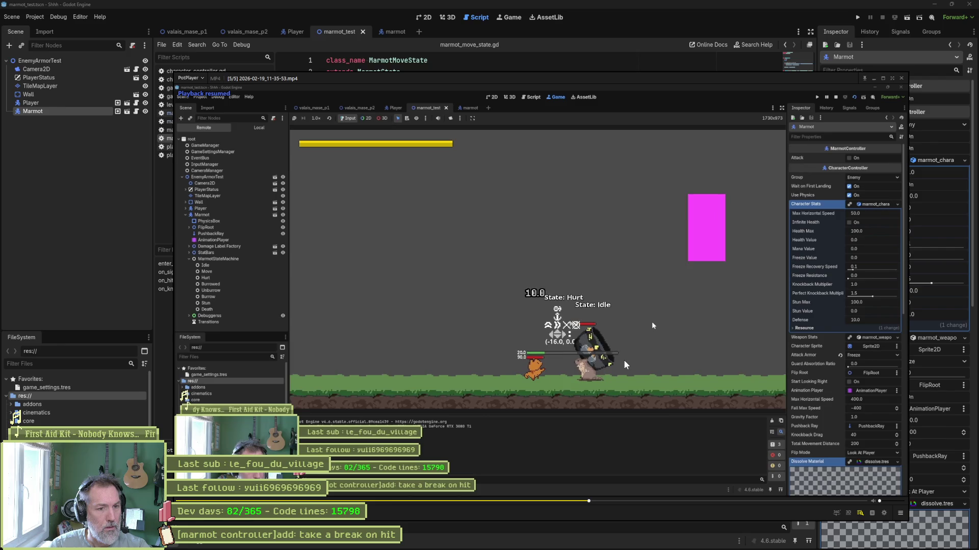
pyautogui.press('space')
# - Frame-step around the hit to watch the marmot's state change, then close the replay
pyautogui.press('f')
pyautogui.press('f')
pyautogui.press('f')
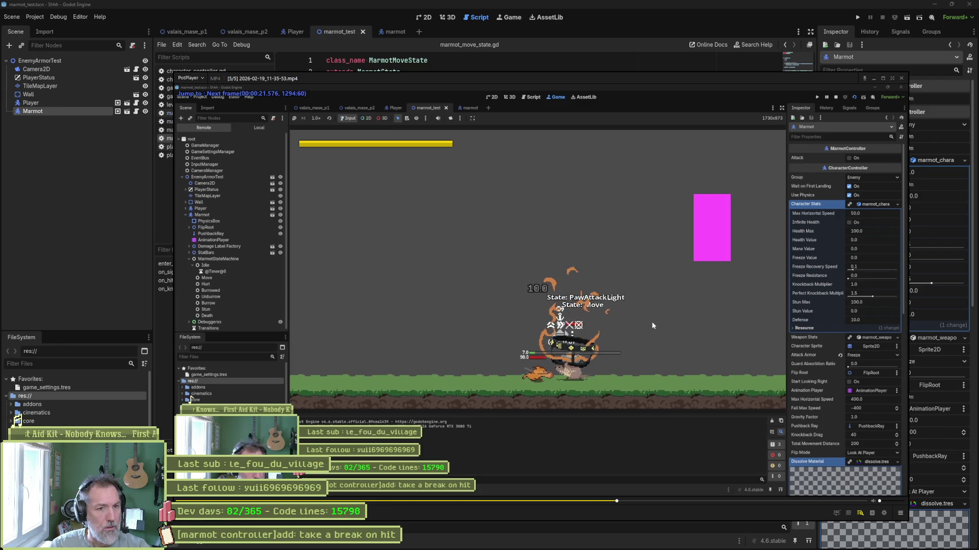
pyautogui.press('d')
pyautogui.press('d')
pyautogui.press('d')
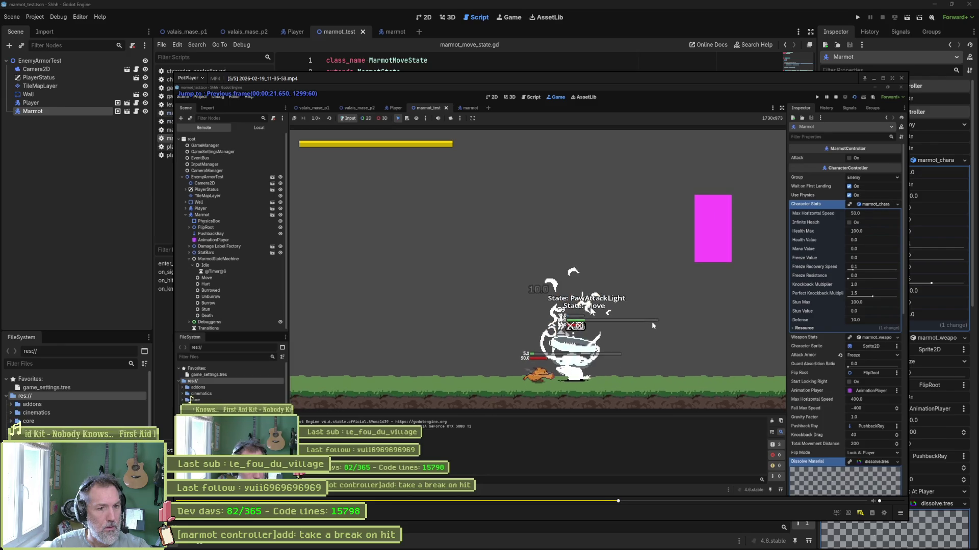
pyautogui.press('f')
pyautogui.press('f')
pyautogui.press('f')
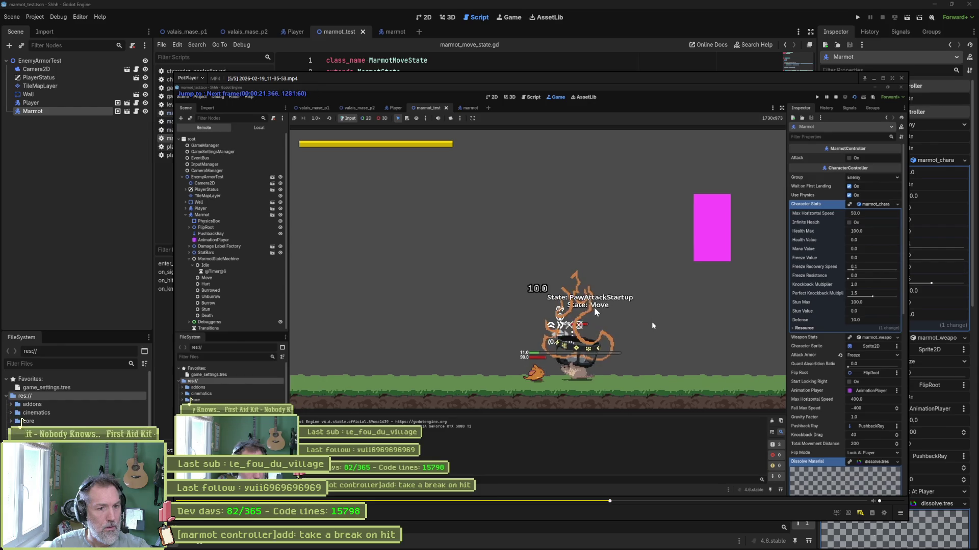
pyautogui.press('f')
pyautogui.press('f')
pyautogui.press('f')
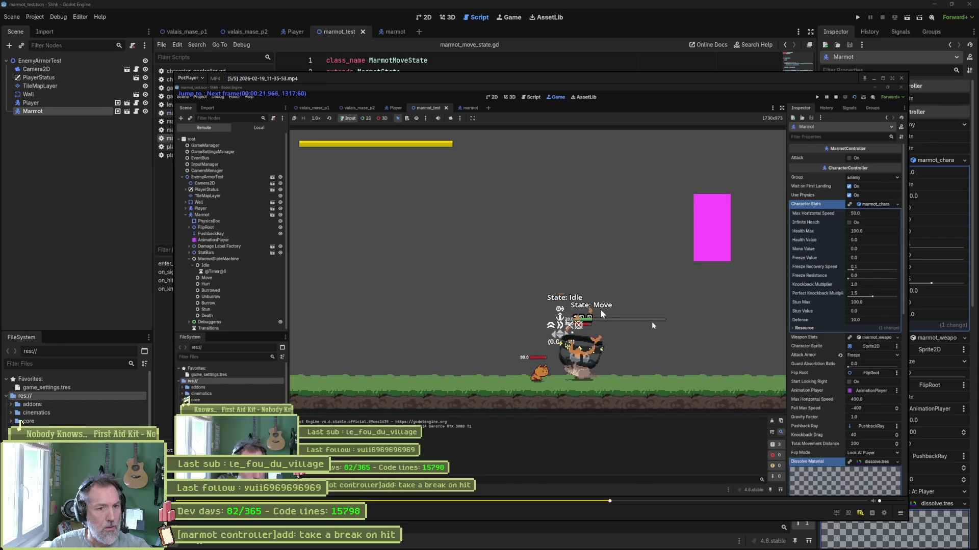
pyautogui.press('f')
pyautogui.press('f')
pyautogui.press('f')
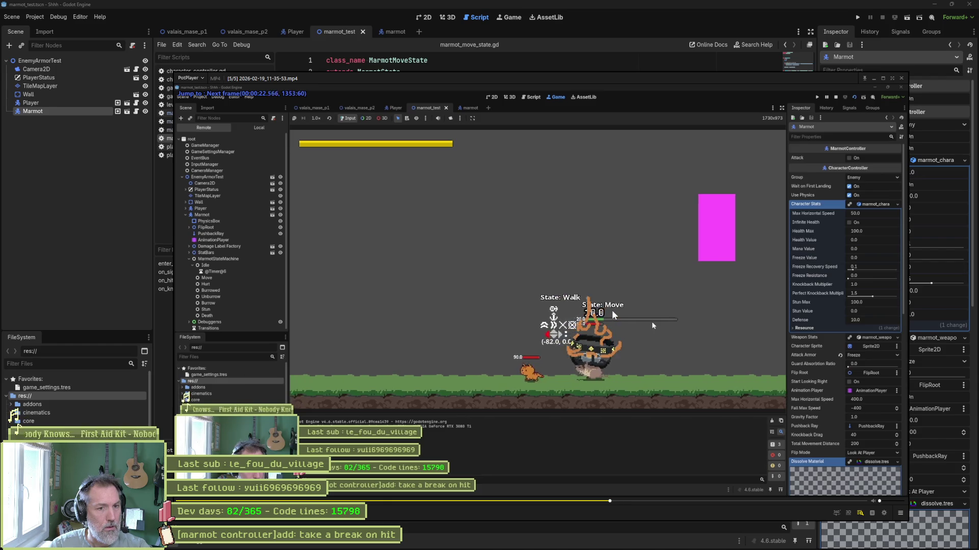
pyautogui.press('space')
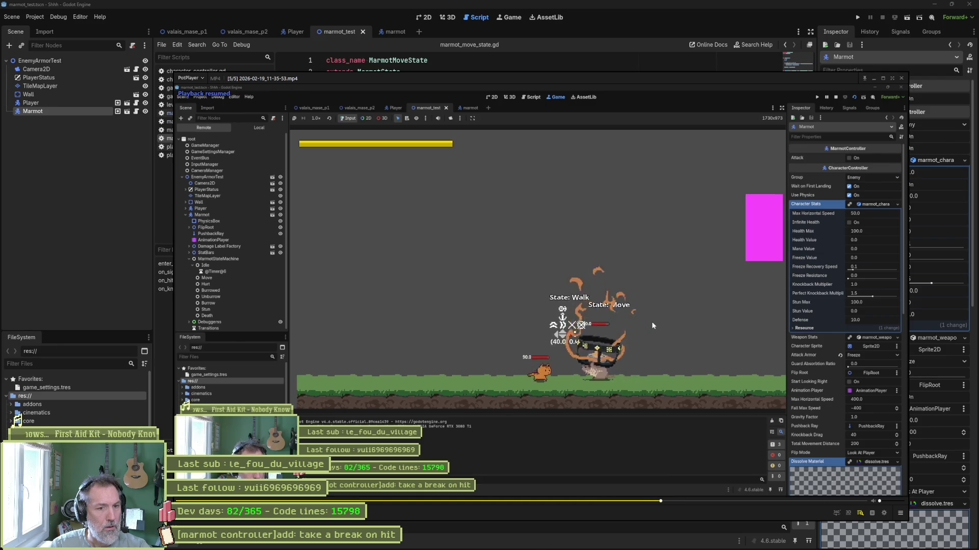
pyautogui.press('space')
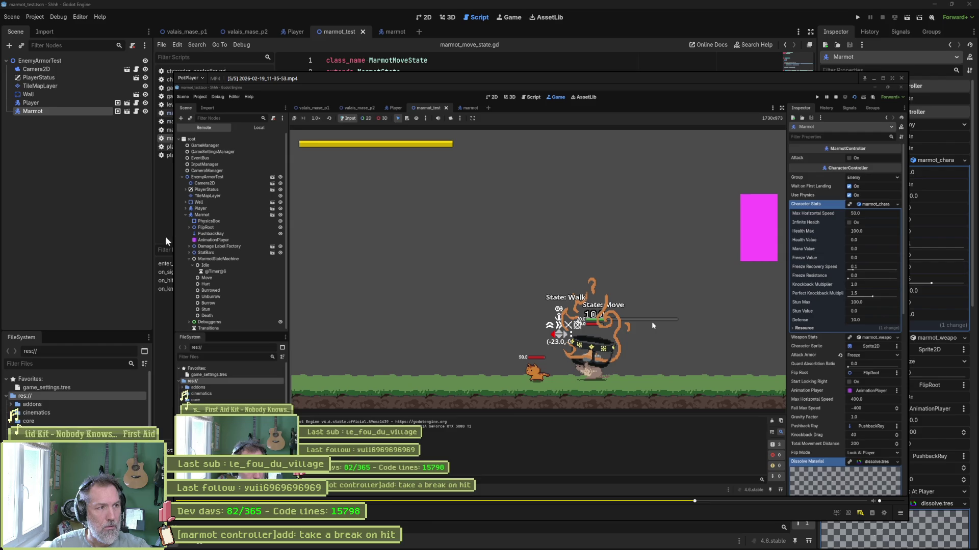
pyautogui.hotkey('alt', 'F4')
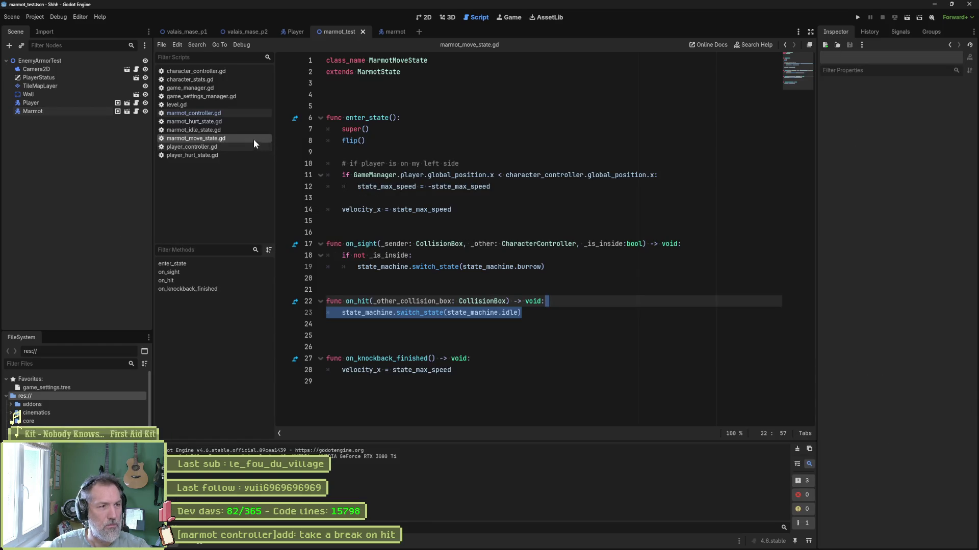
# - Review player_hurt_state.gd, highlighting idle on line 18 and PlayerState on line 2, then open marmot_hurt_state.gd
pyautogui.click(227, 155)
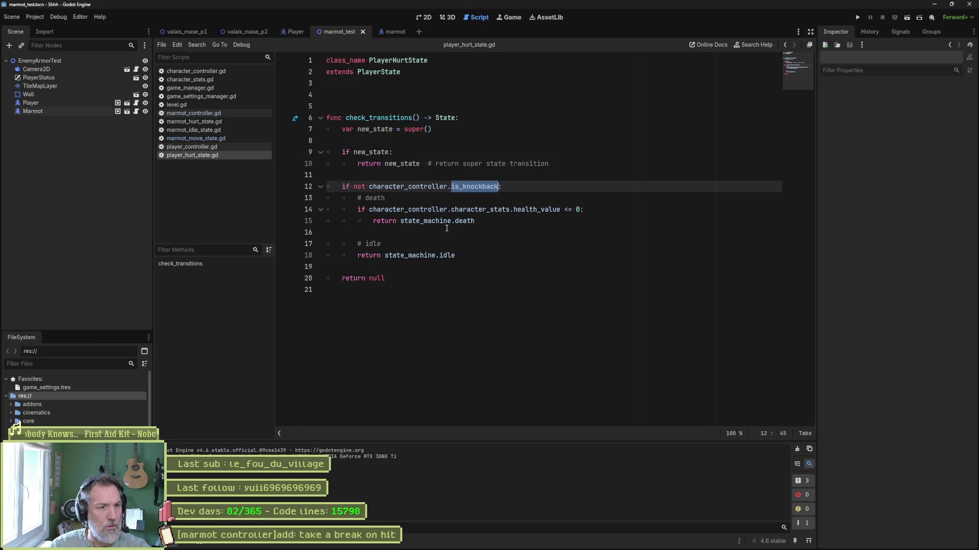
pyautogui.doubleClick(447, 255)
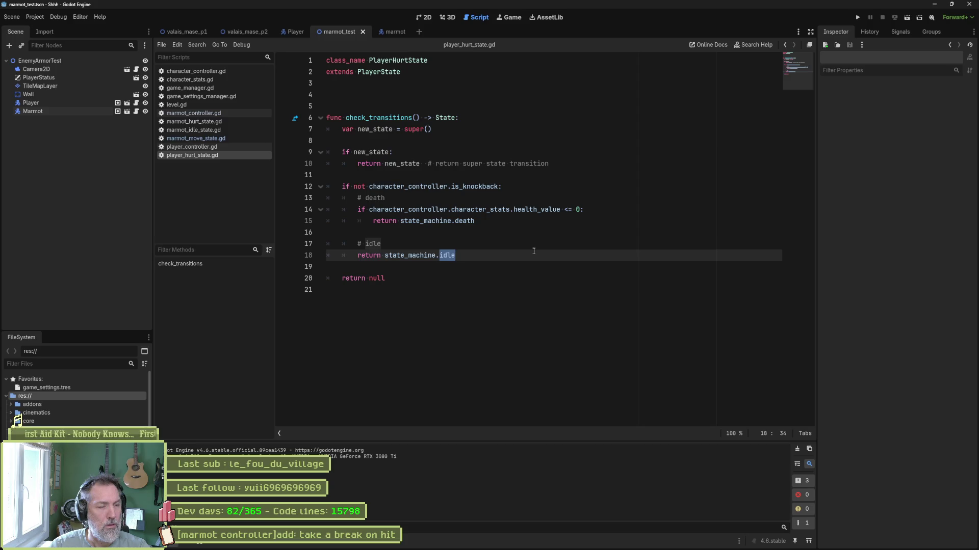
pyautogui.moveTo(402, 72); pyautogui.dragTo(358, 72)
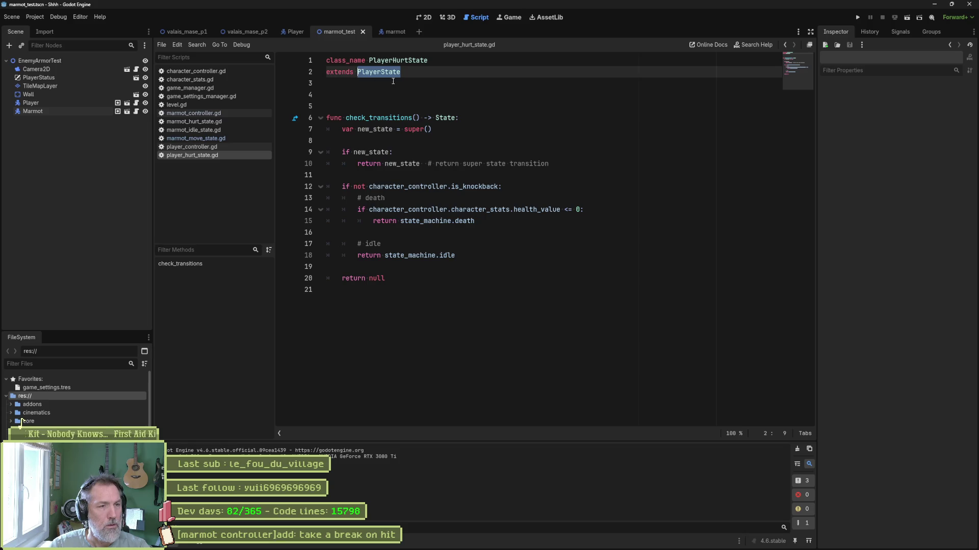
pyautogui.click(230, 121)
# - Jump to the HurtState base script hurt_state.gd and highlight previous_state on line 58
pyautogui.keyDown('ctrl'); pyautogui.click(387, 75); pyautogui.keyUp('ctrl')
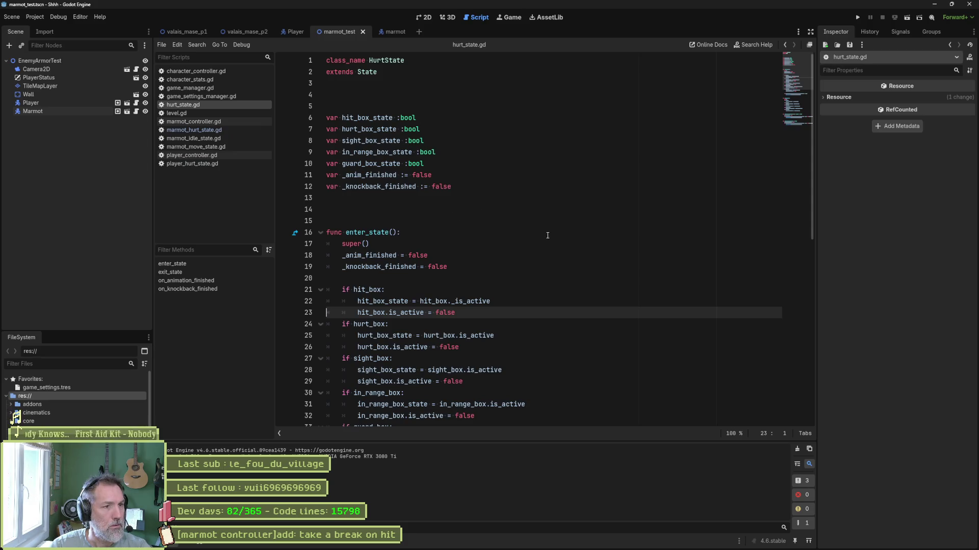
pyautogui.scroll(-5, 550, 234)
pyautogui.scroll(-6, 551, 237)
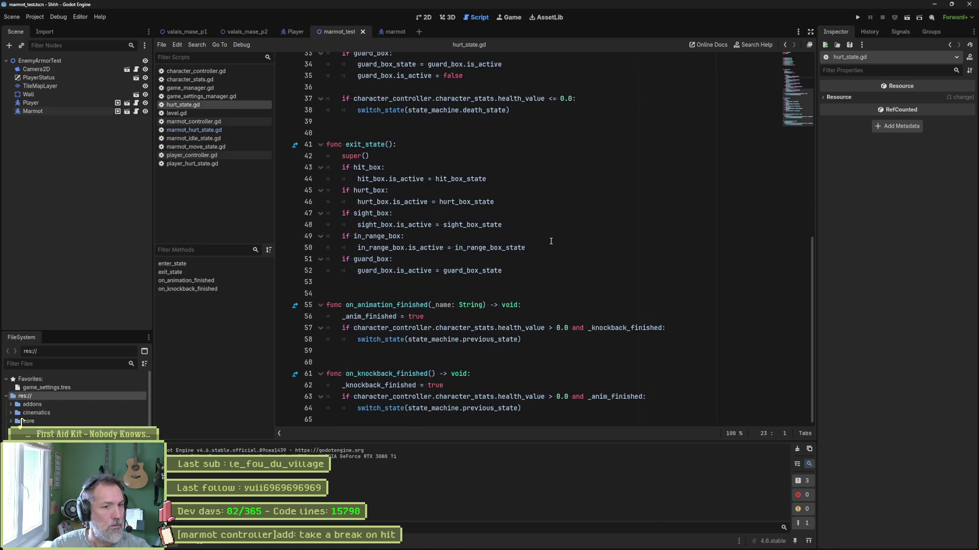
pyautogui.doubleClick(507, 340)
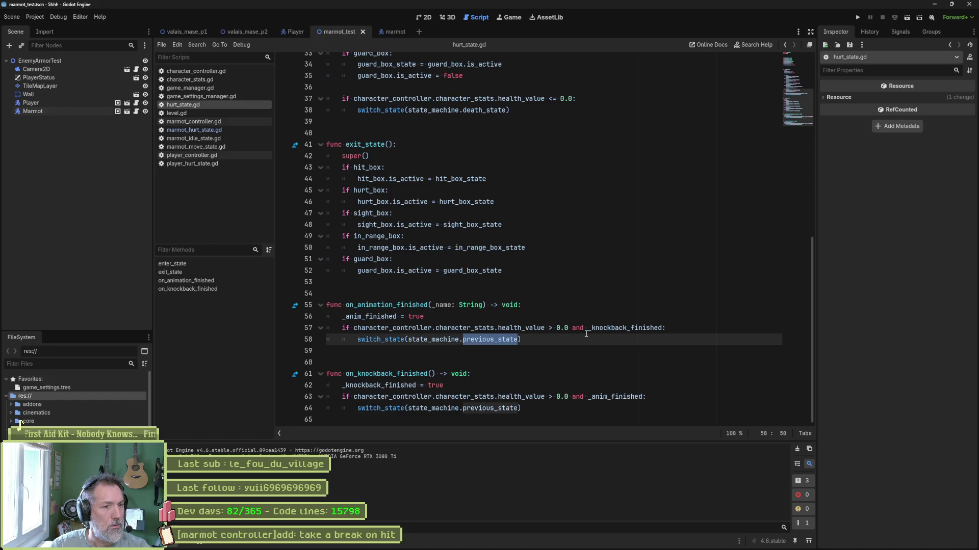